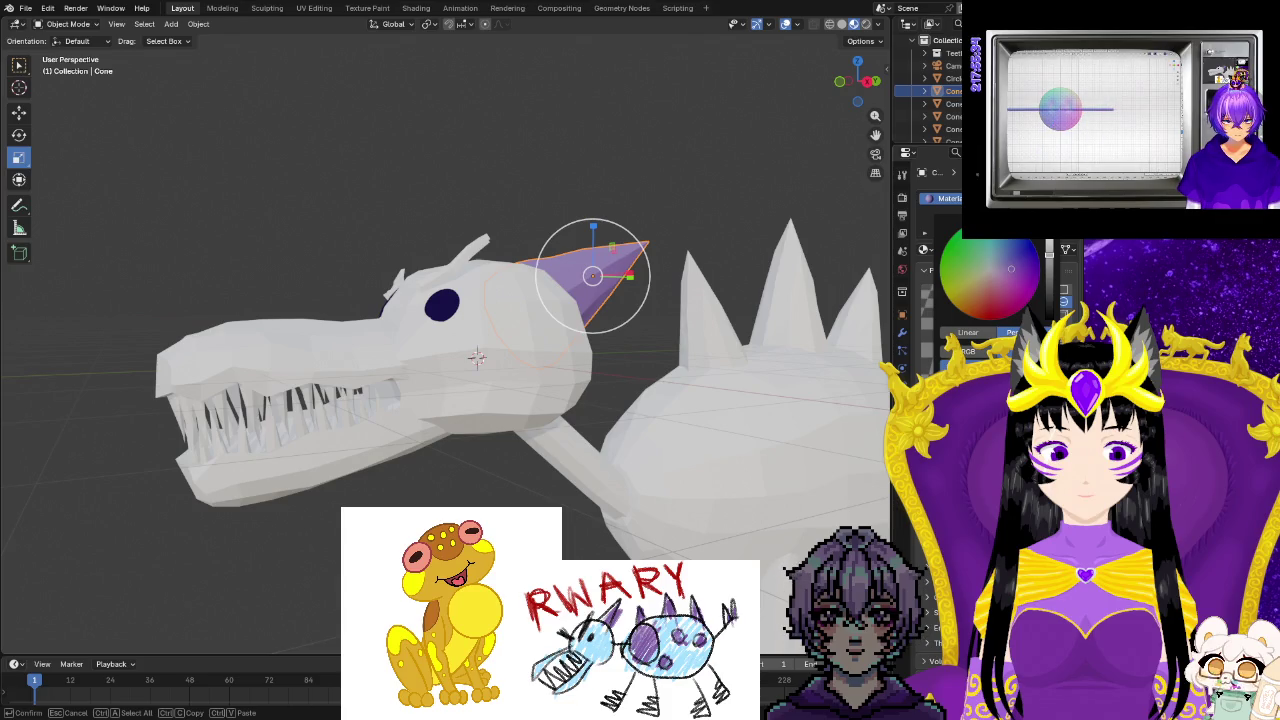
Lower the value of the horn's Material.003 to a slightly darker purple.
{"action": "key", "text": "Return"}
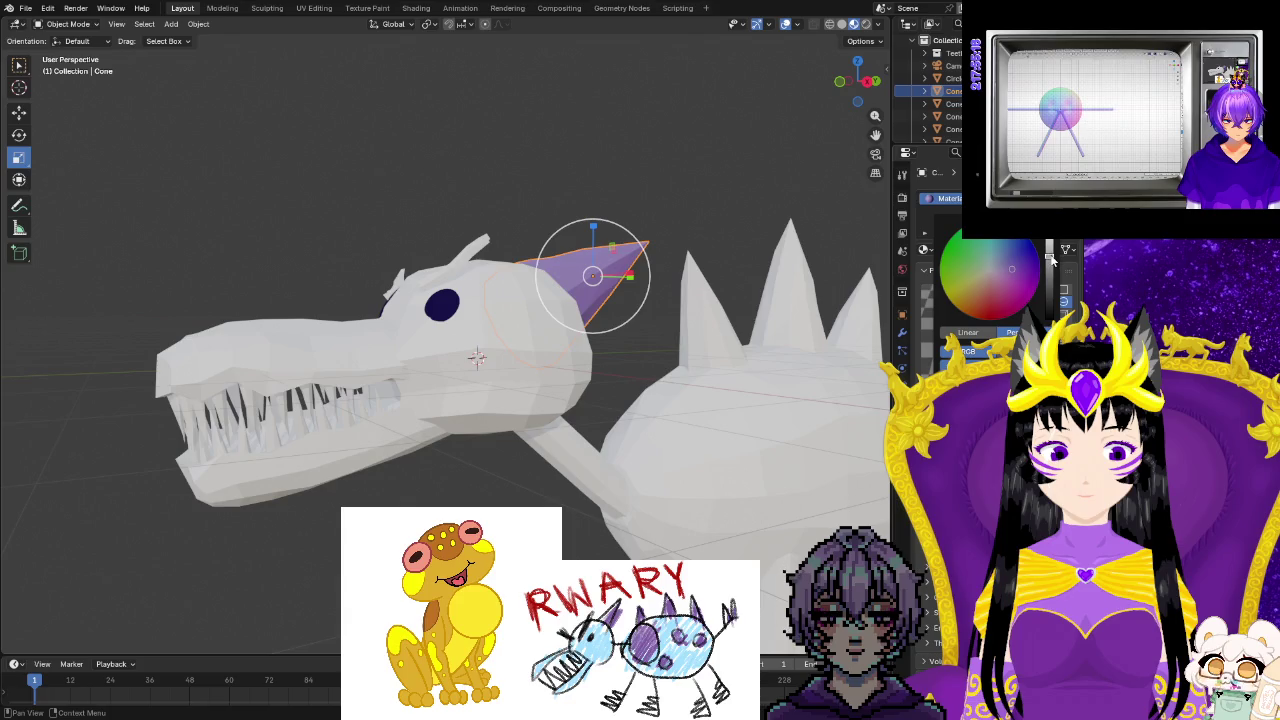
{"action": "left_click_drag", "start_coordinate": [1050, 258], "coordinate": [1050, 258]}
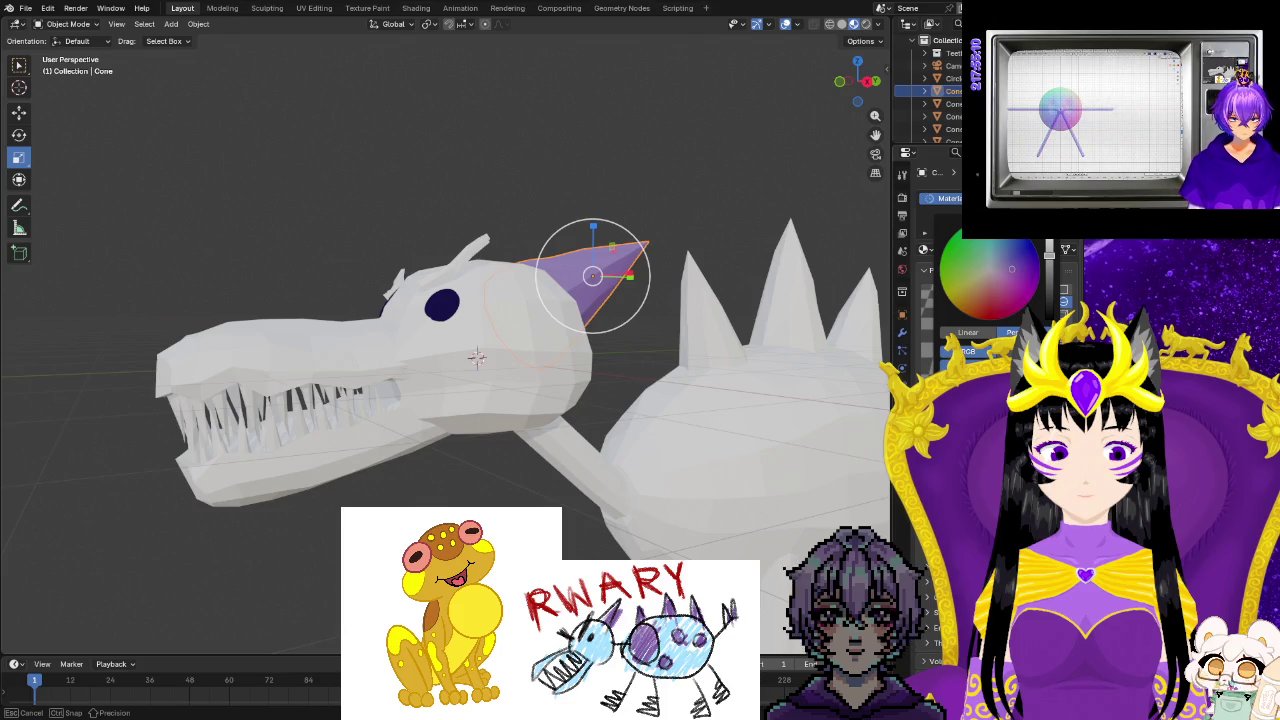
{"action": "left_click", "coordinate": [1029, 281]}
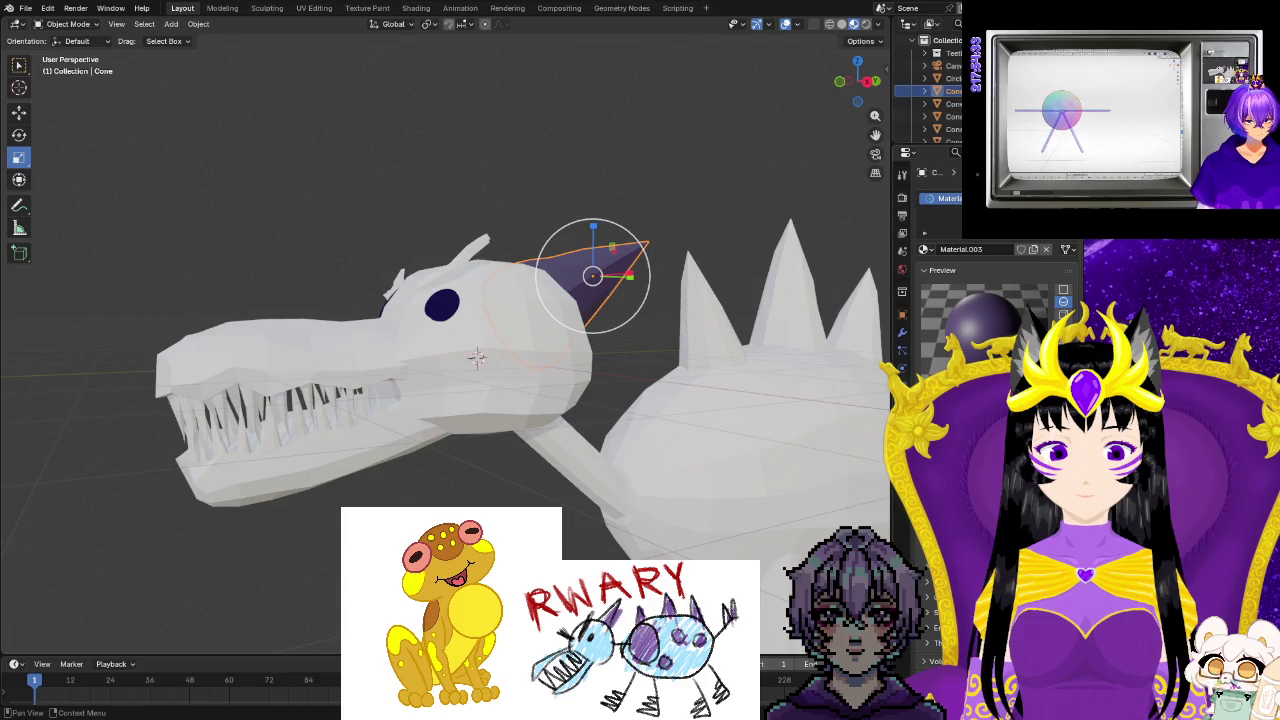
{"action": "left_click", "coordinate": [1000, 340]}
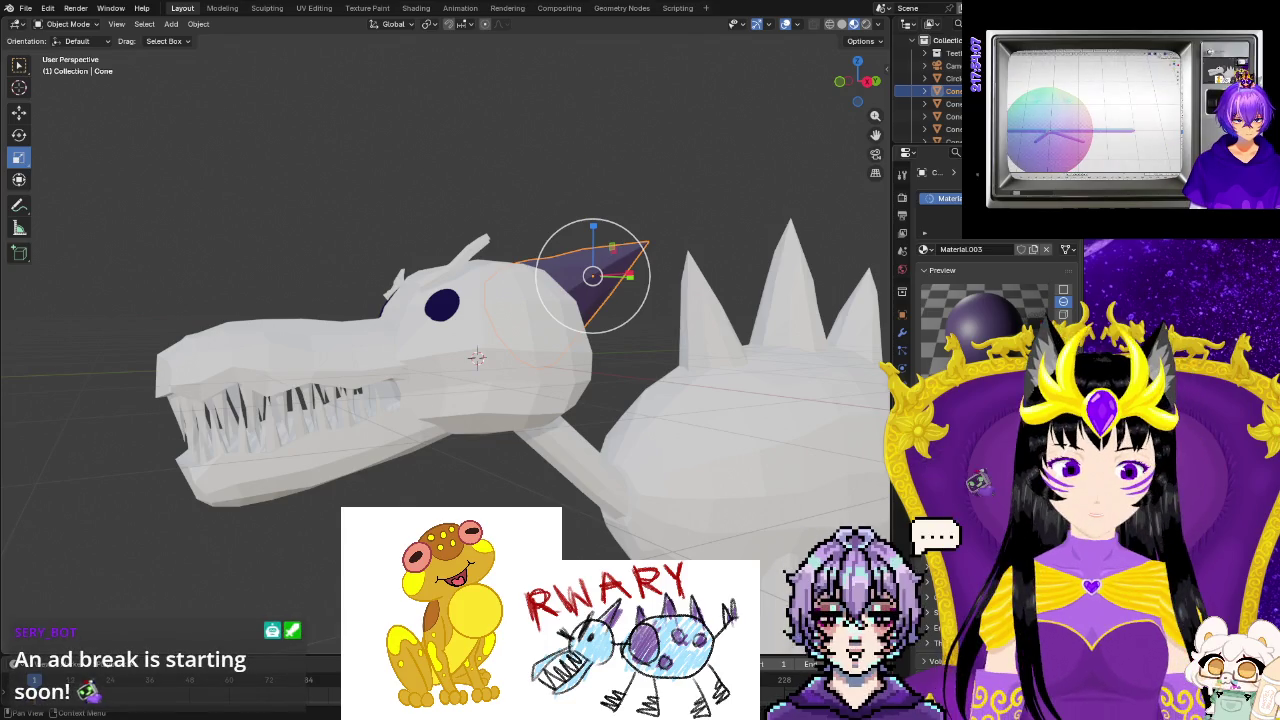
Raise the value of the horn's purple Material.003 to lighten it.
{"action": "left_click", "coordinate": [1051, 293]}
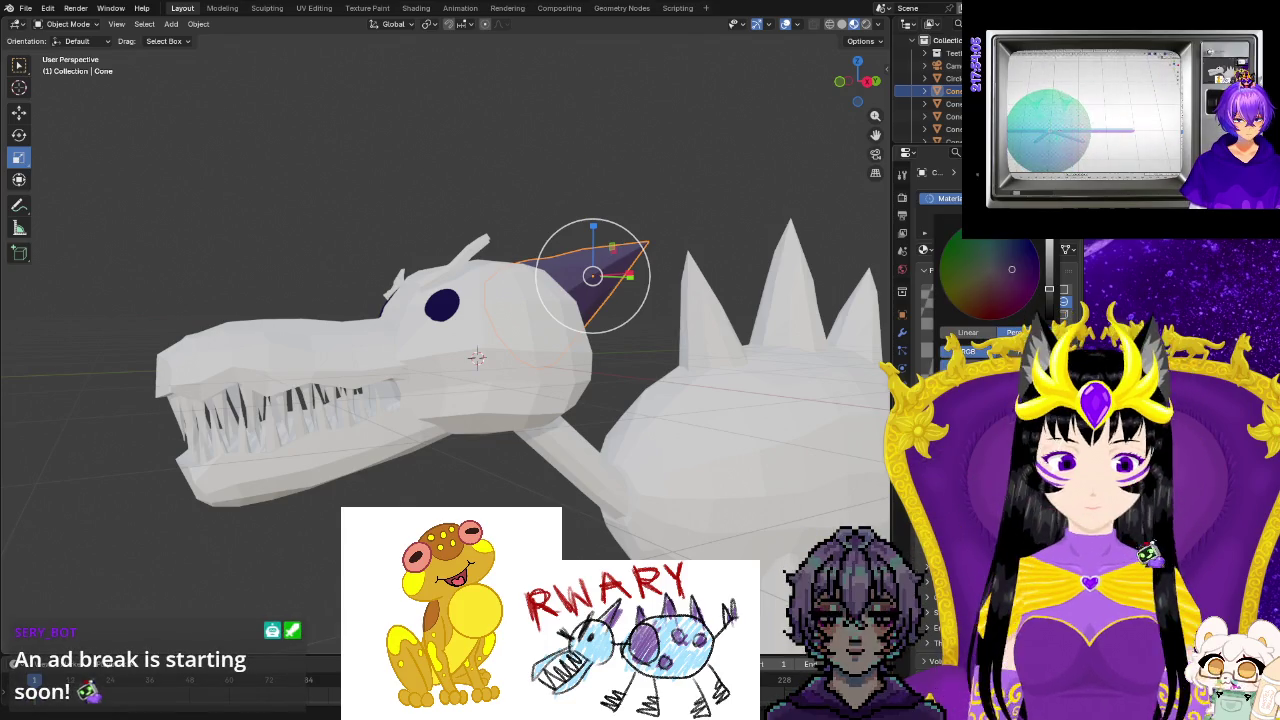
{"action": "left_click", "coordinate": [1049, 285]}
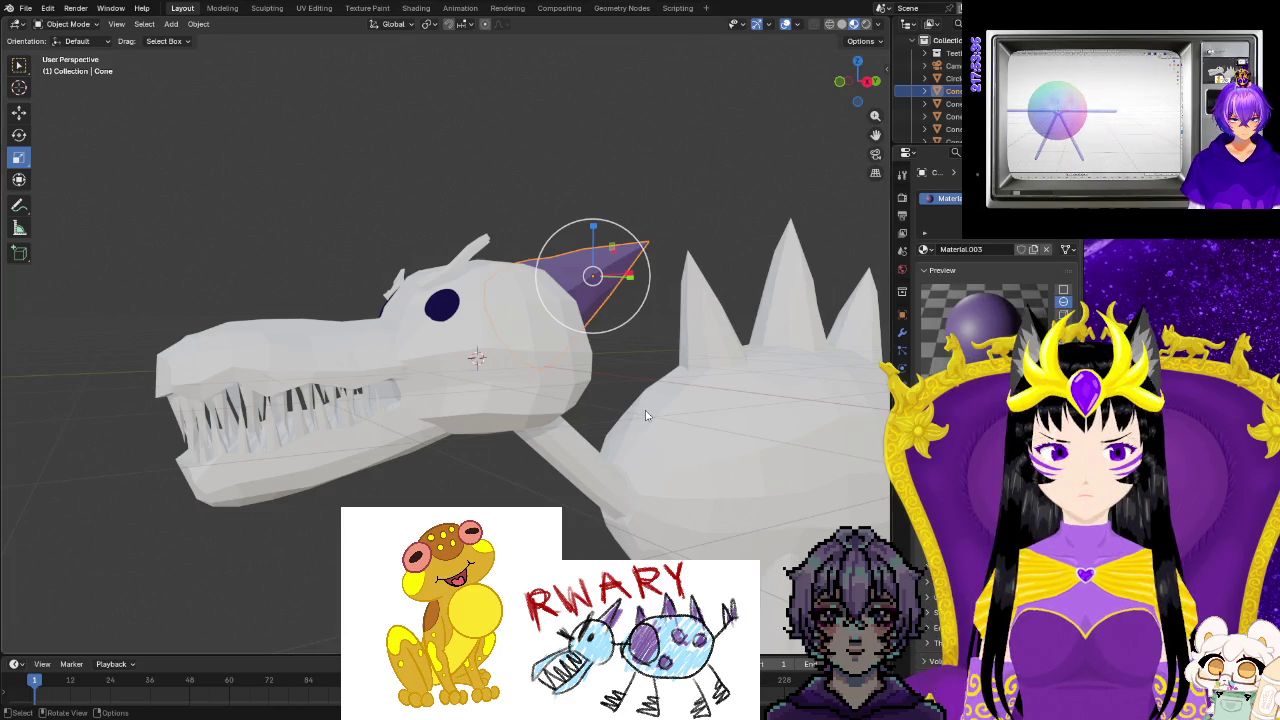
Assign the purple Material.003 to the first white back spike.
{"action": "left_click", "coordinate": [648, 364]}
{"action": "middle_click_drag", "start_coordinate": [643, 361], "coordinate": [607, 385]}
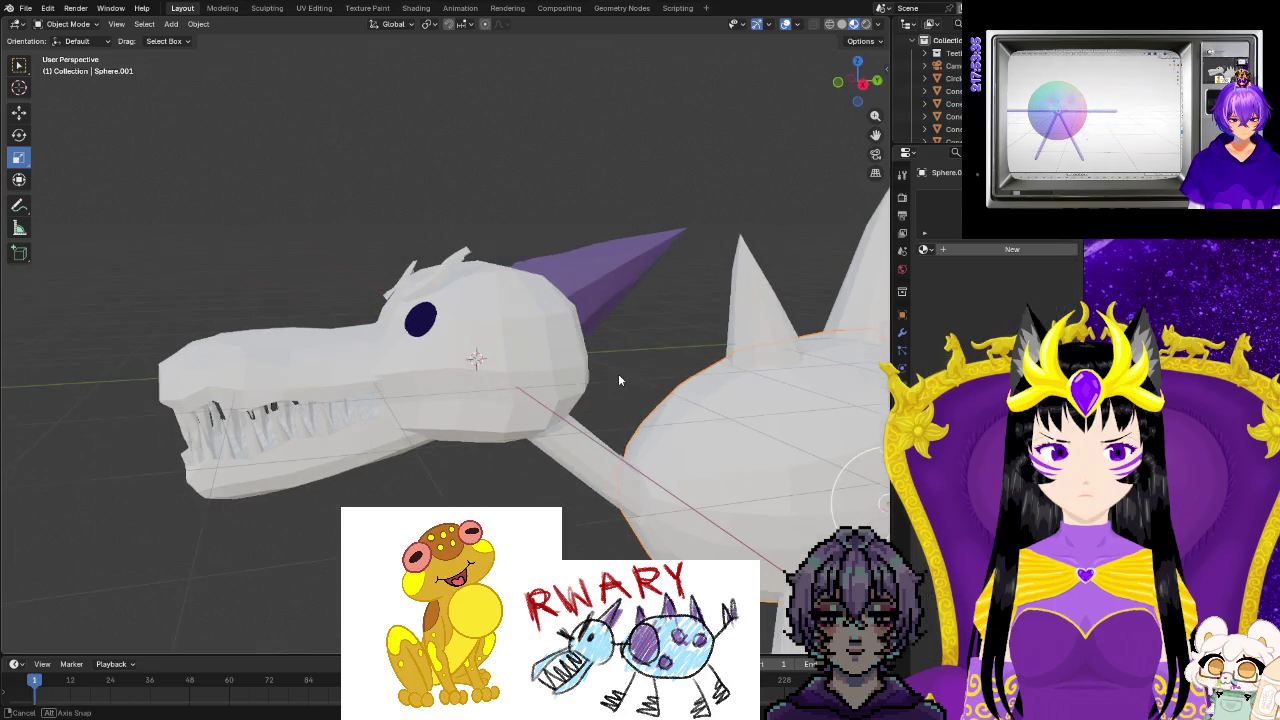
{"action": "middle_click_drag", "start_coordinate": [815, 337], "coordinate": [795, 344]}
{"action": "left_click", "coordinate": [812, 342]}
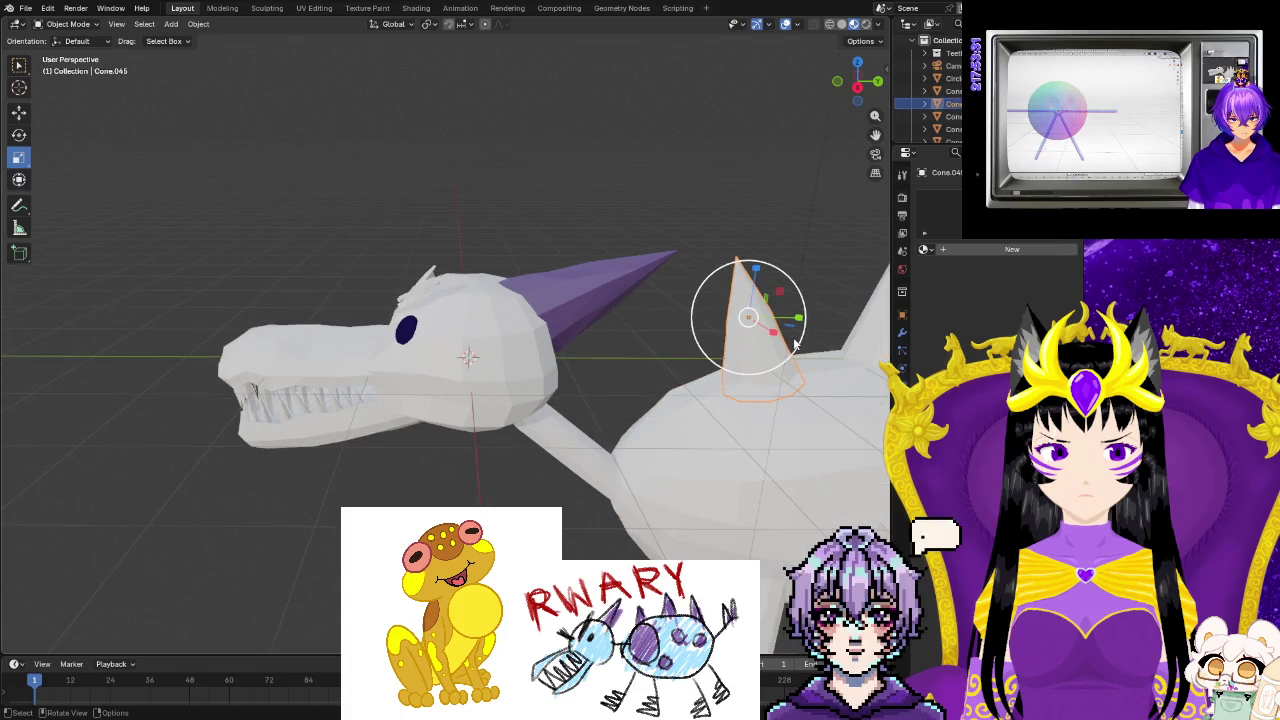
{"action": "scroll", "coordinate": [795, 344], "scroll_direction": "down", "scroll_amount": 2}
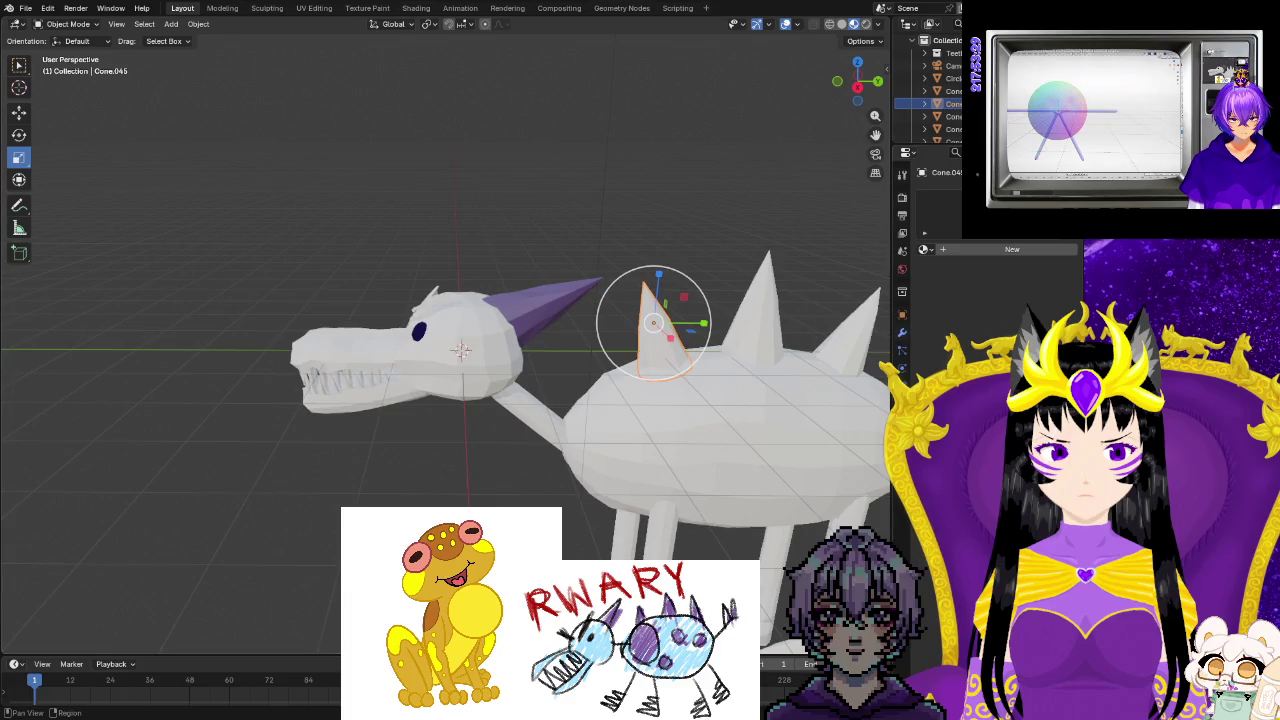
{"action": "left_click", "coordinate": [925, 249]}
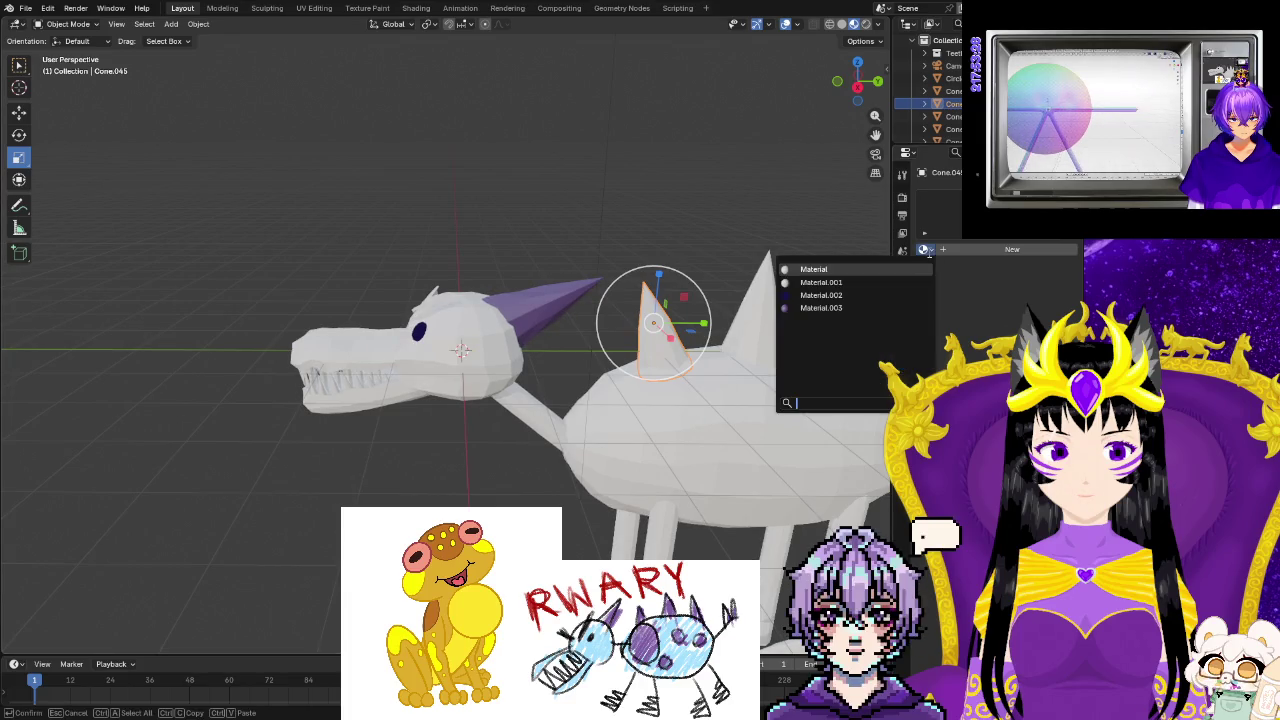
{"action": "left_click", "coordinate": [840, 308]}
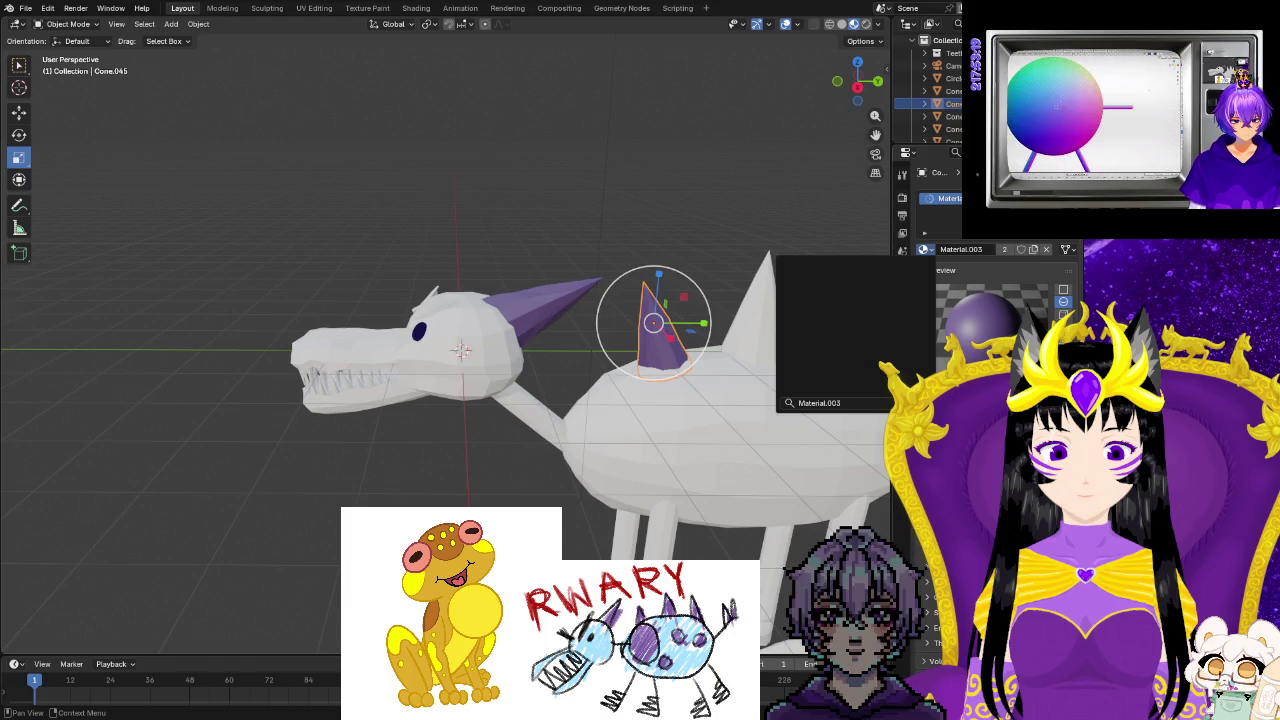
Give the other two back spikes Material.003, then orbit toward the tail.
{"action": "left_click", "coordinate": [762, 310]}
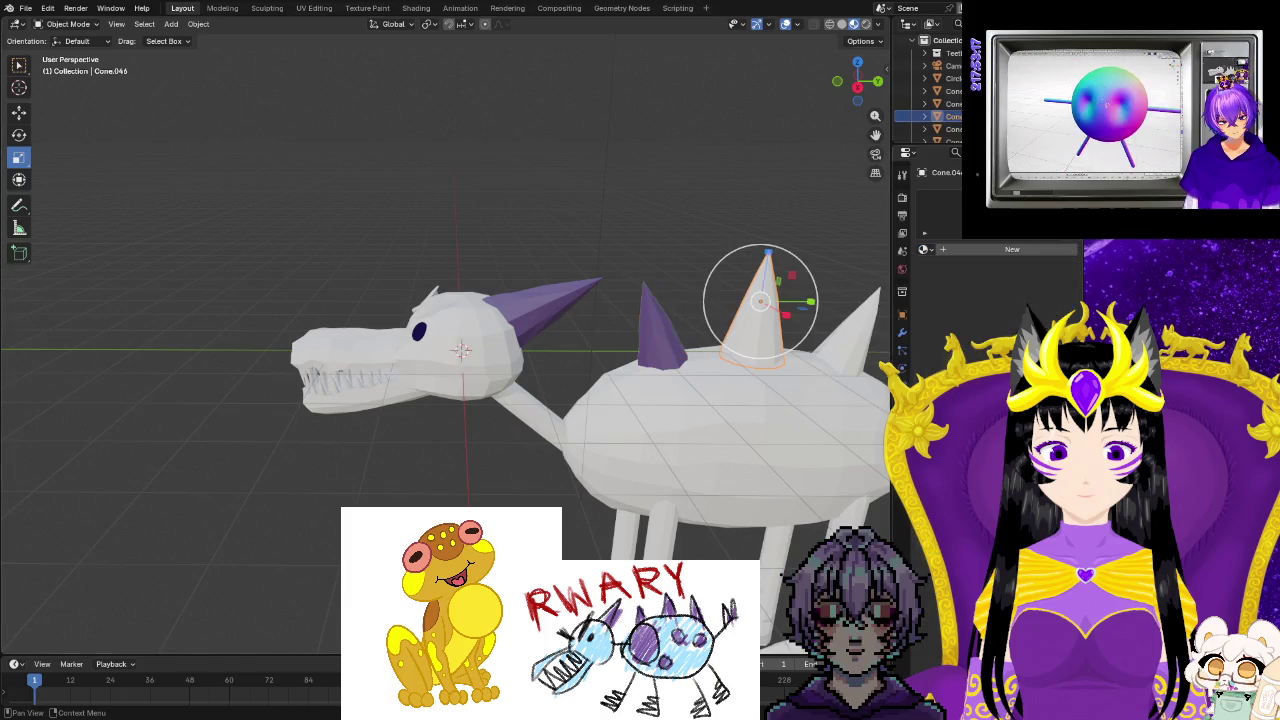
{"action": "left_click", "coordinate": [923, 250]}
{"action": "left_click", "coordinate": [817, 309]}
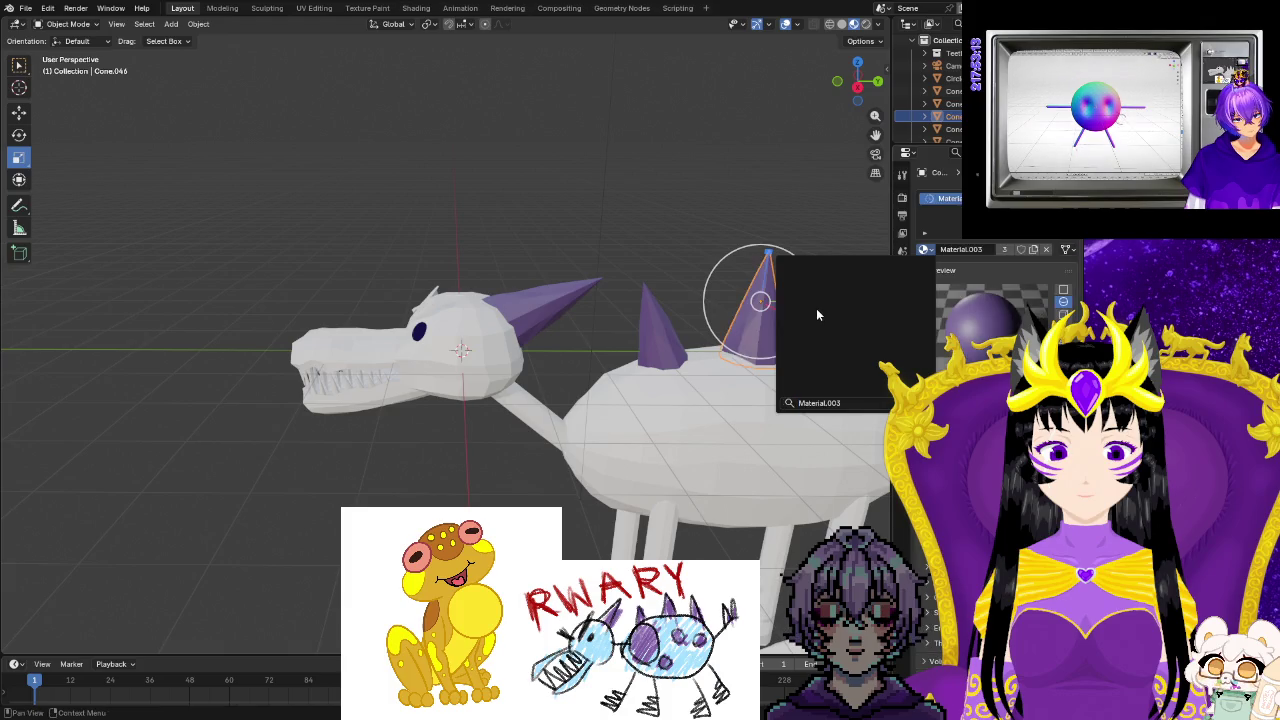
{"action": "left_click", "coordinate": [824, 220]}
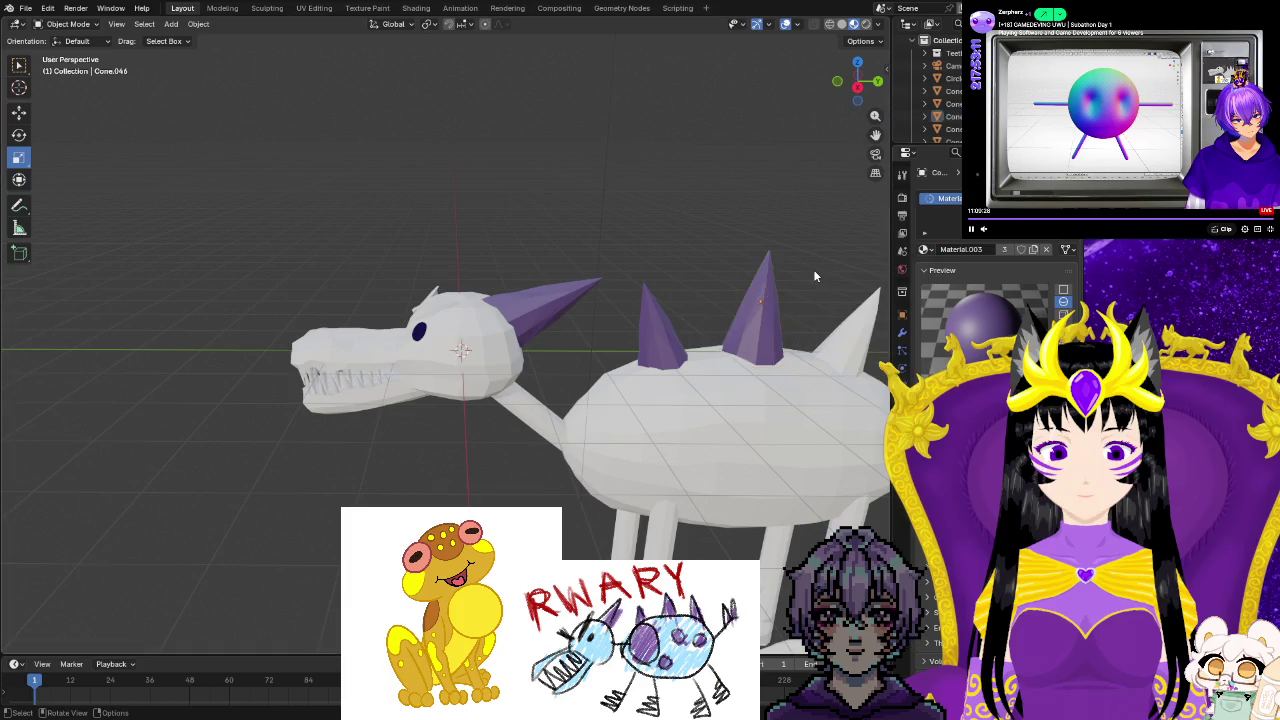
{"action": "left_click", "coordinate": [846, 330]}
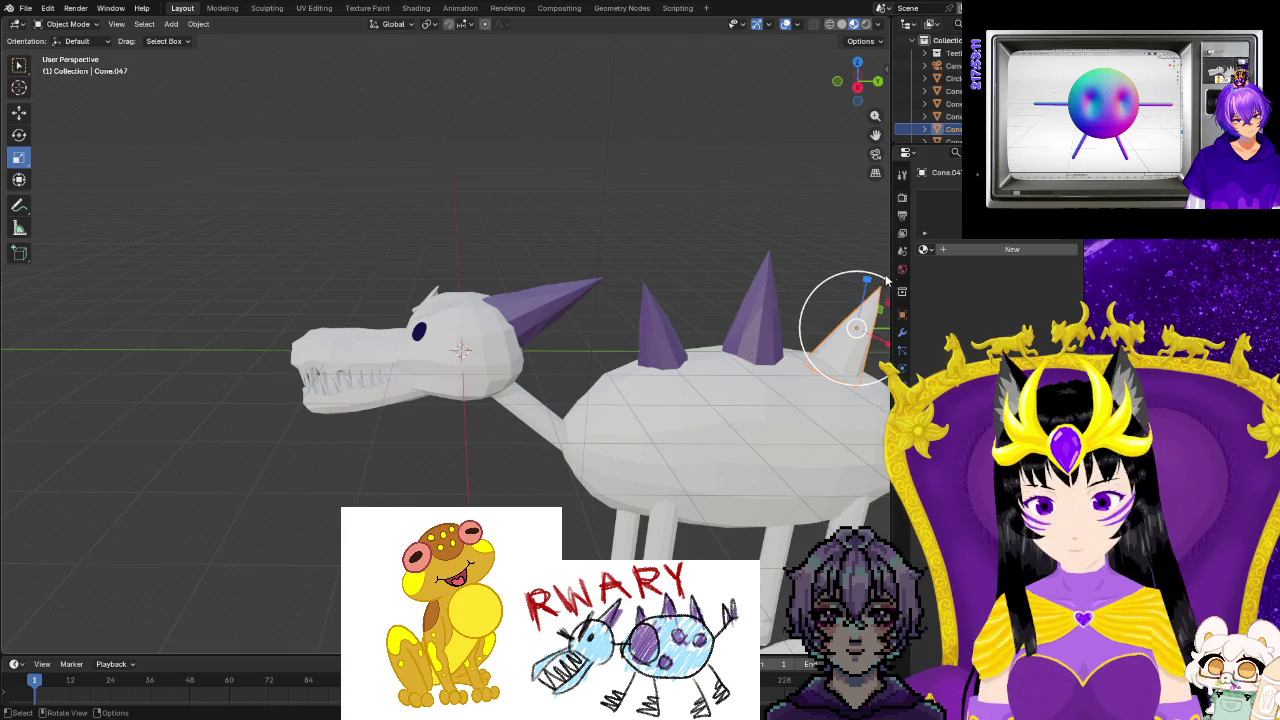
{"action": "left_click", "coordinate": [923, 249]}
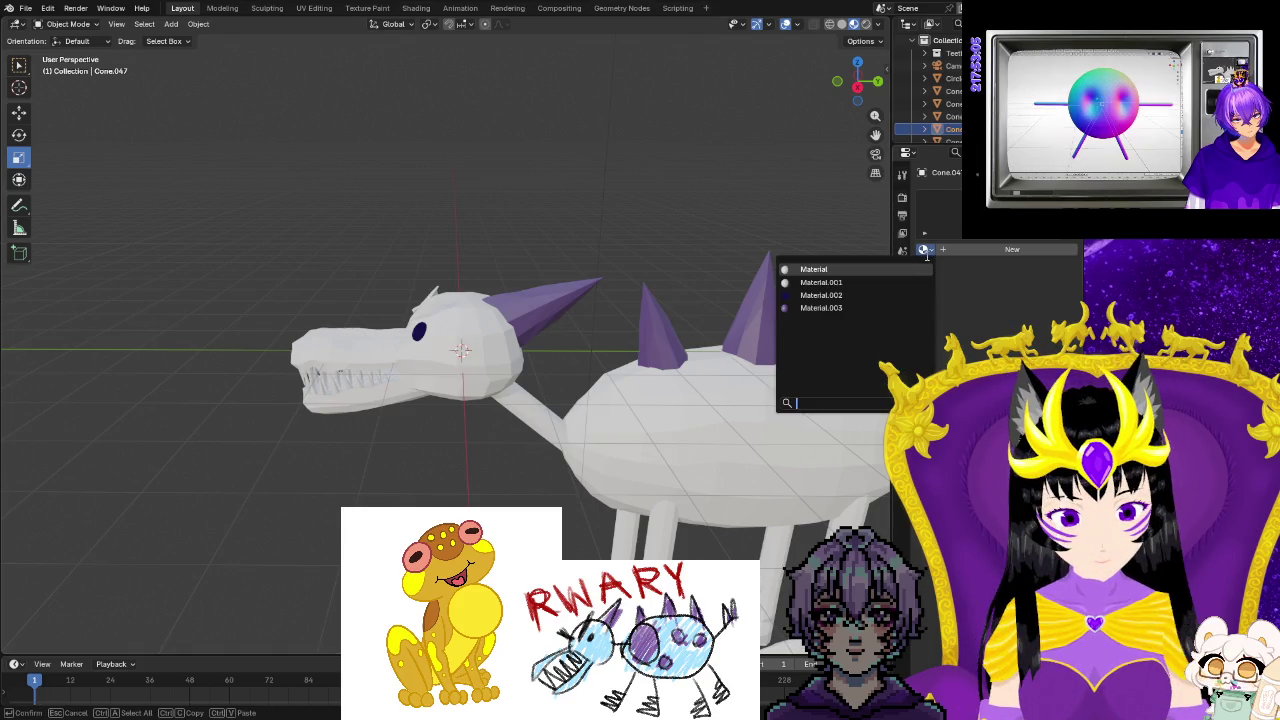
{"action": "left_click", "coordinate": [858, 306]}
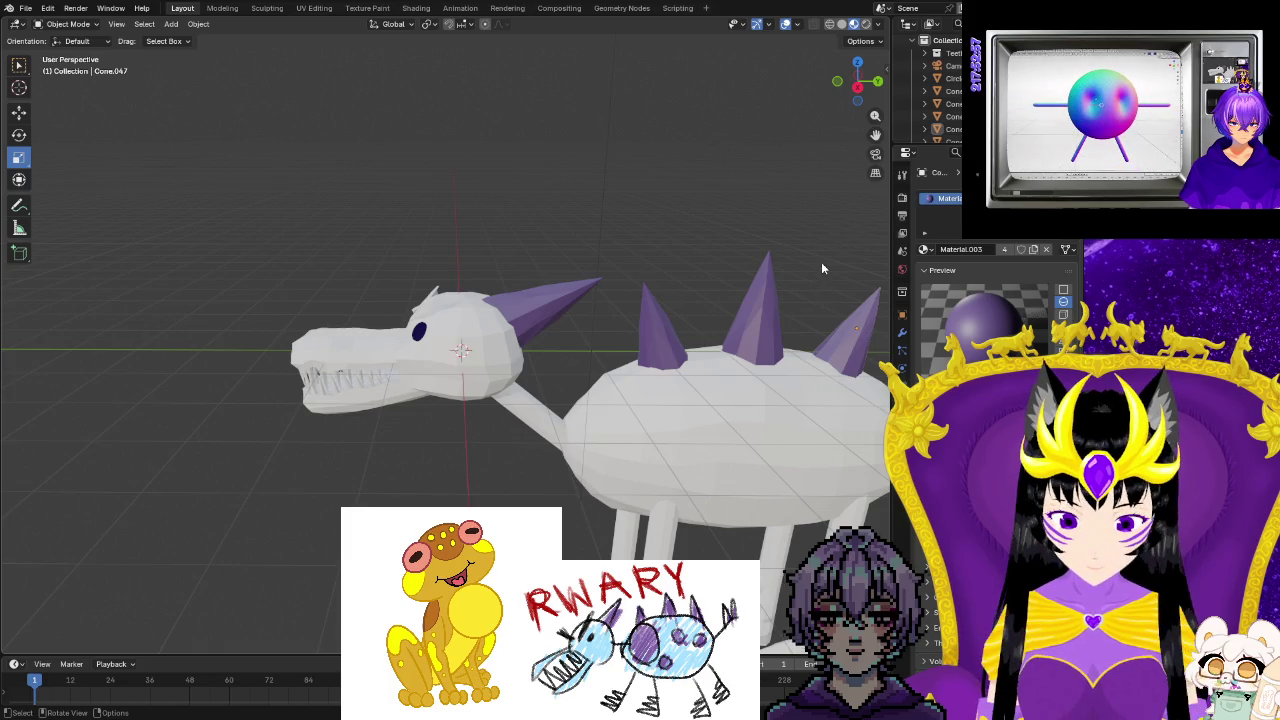
{"action": "middle_click_drag", "start_coordinate": [822, 267], "coordinate": [875, 287]}
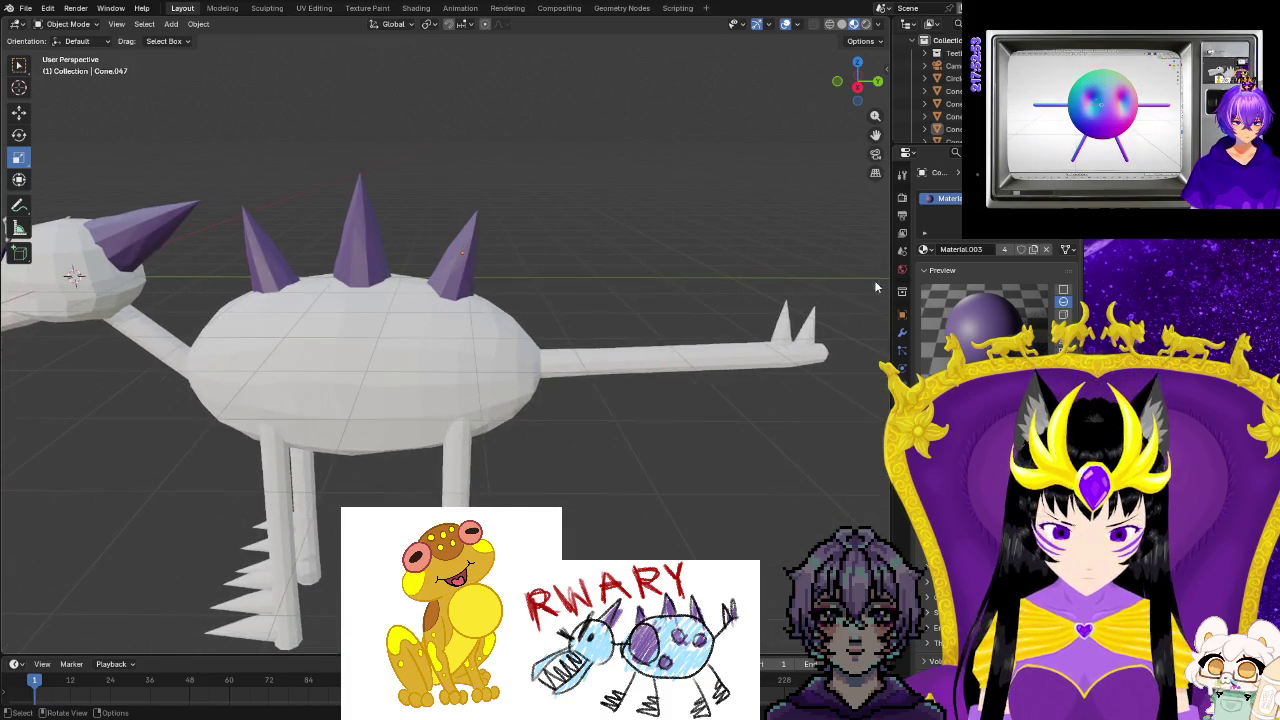
Assign Material.003 to both small spikes at the tail tip.
{"action": "left_click", "coordinate": [808, 337]}
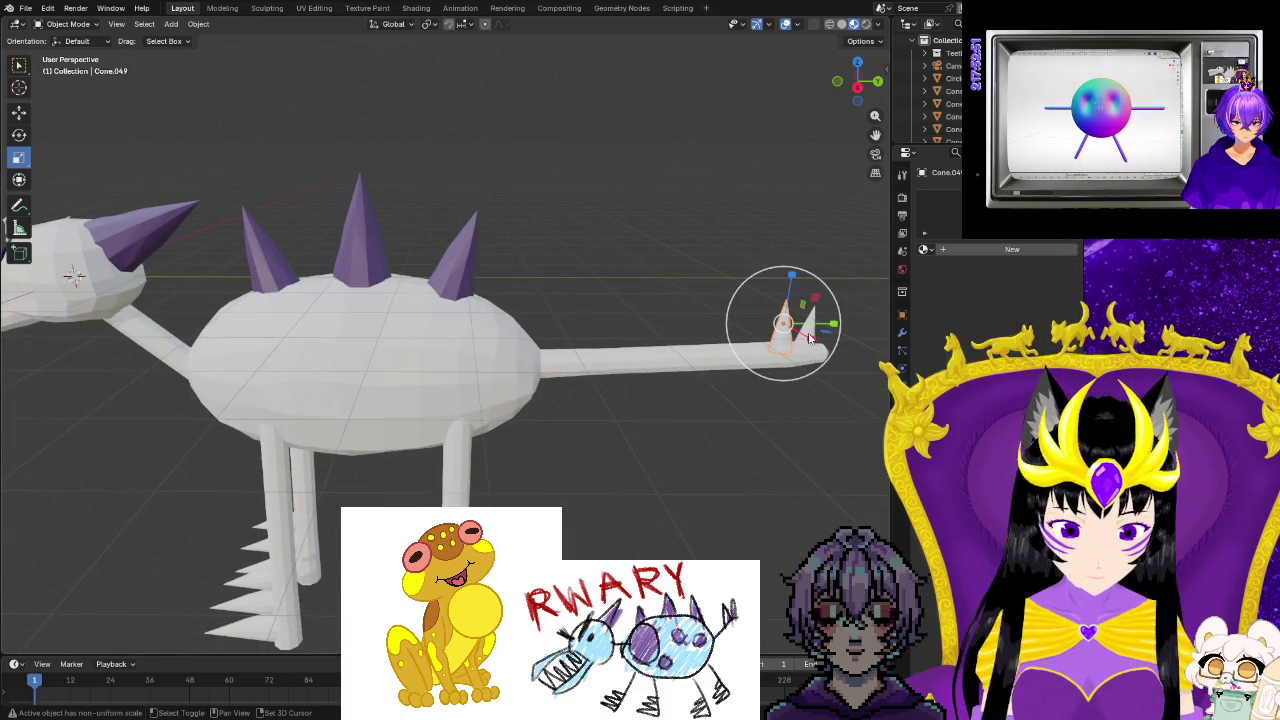
{"action": "left_click", "coordinate": [810, 338]}
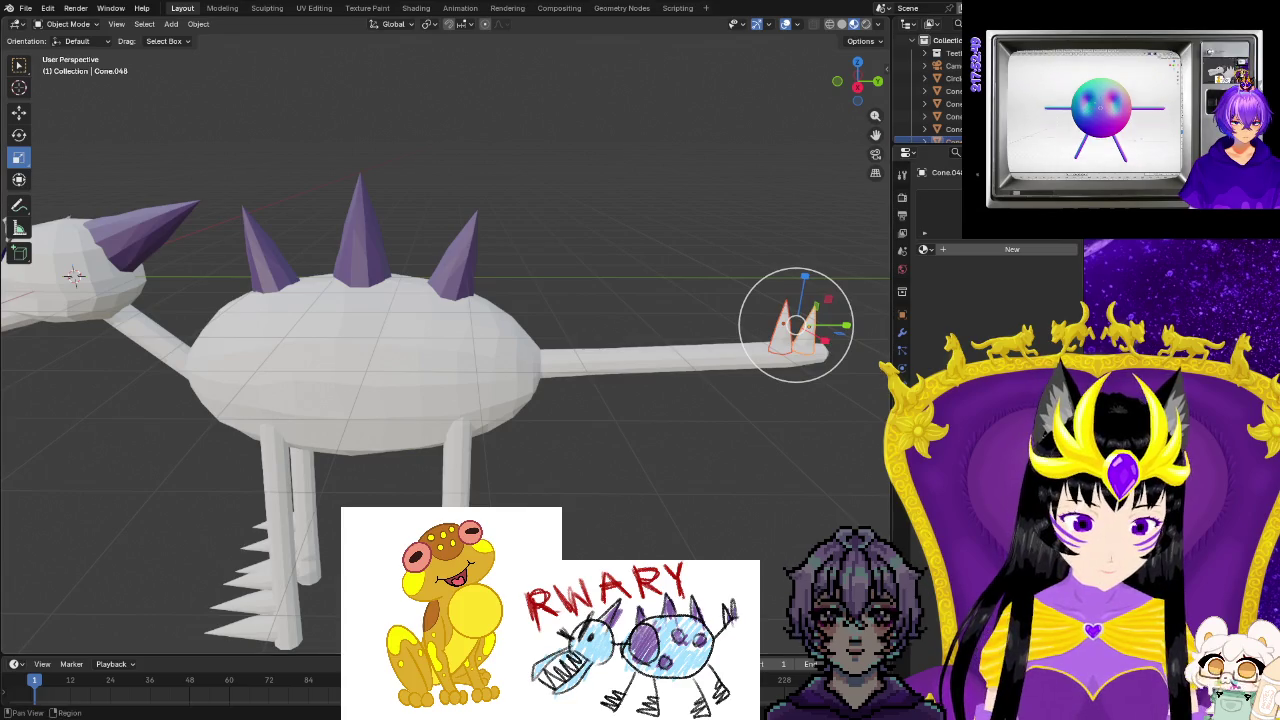
{"action": "left_click", "coordinate": [925, 249]}
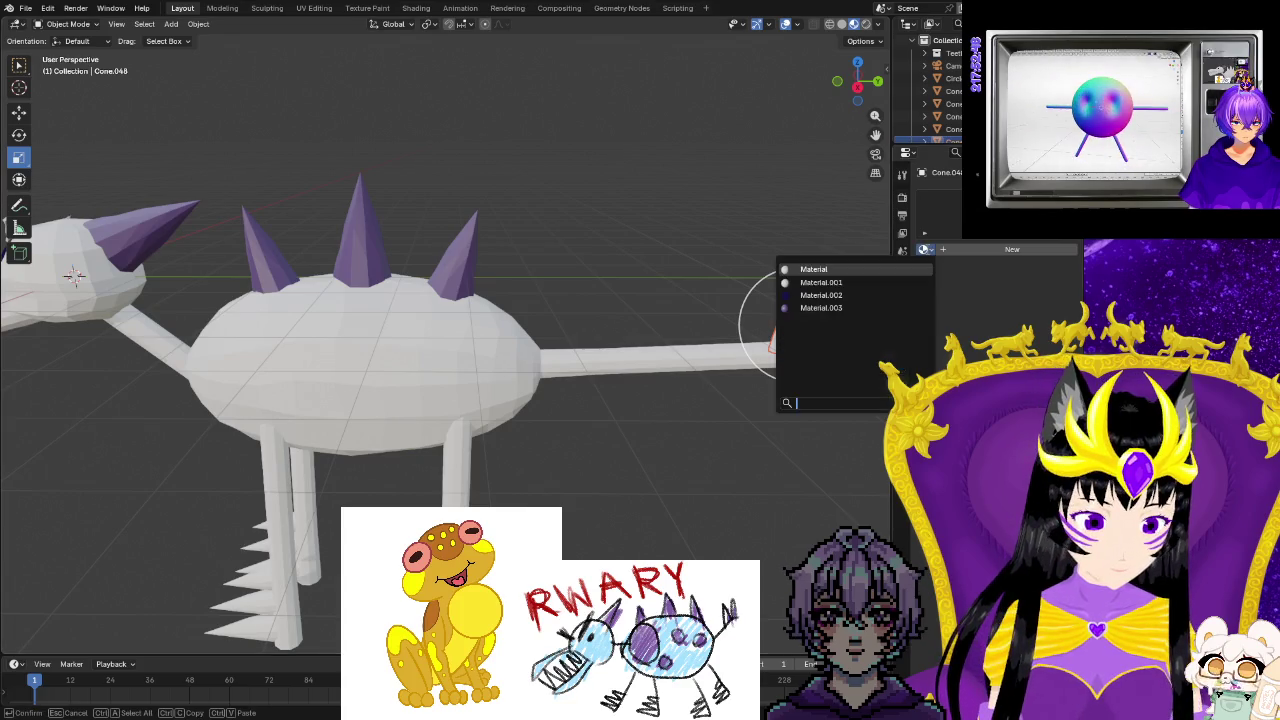
{"action": "left_click", "coordinate": [854, 307]}
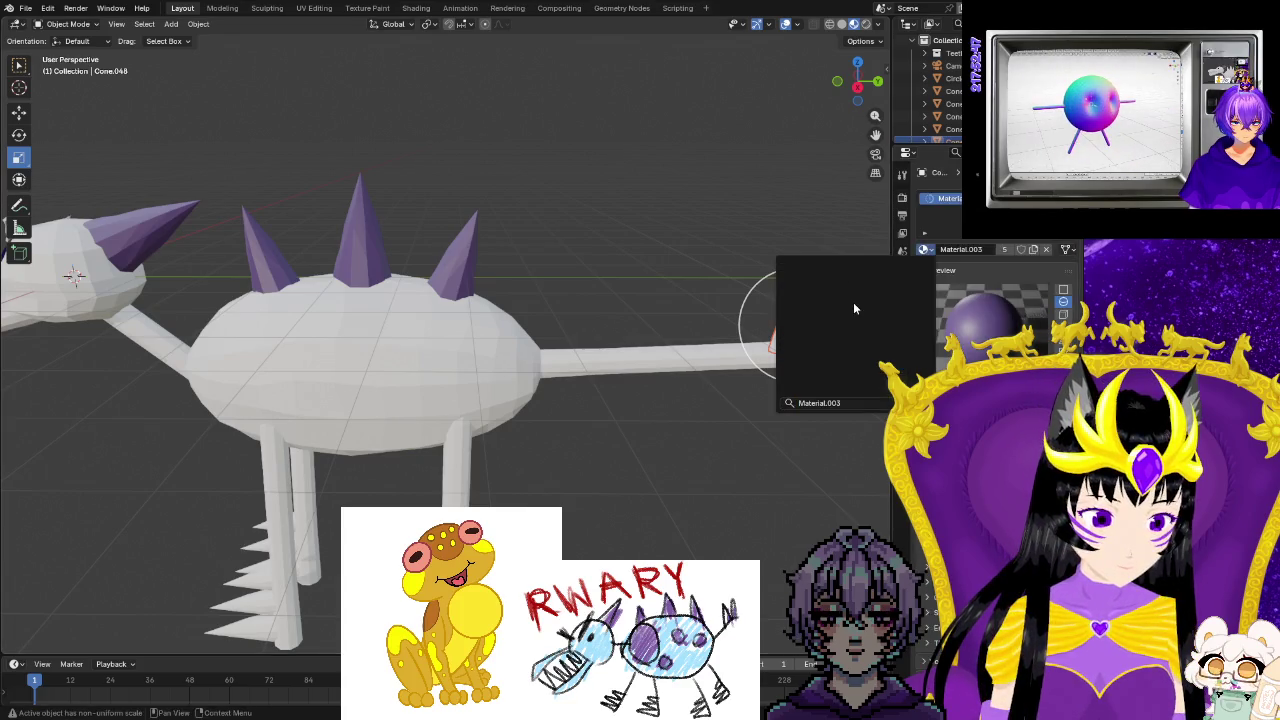
{"action": "left_click", "coordinate": [677, 182]}
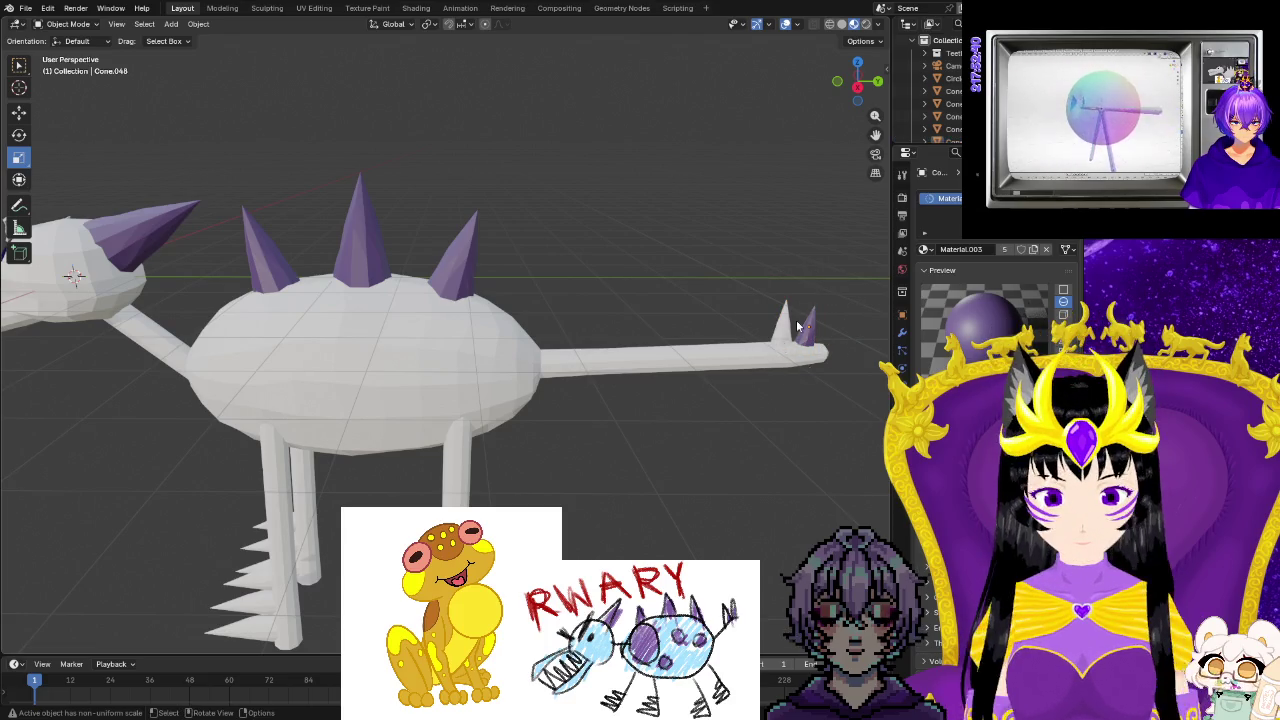
{"action": "left_click", "coordinate": [808, 356]}
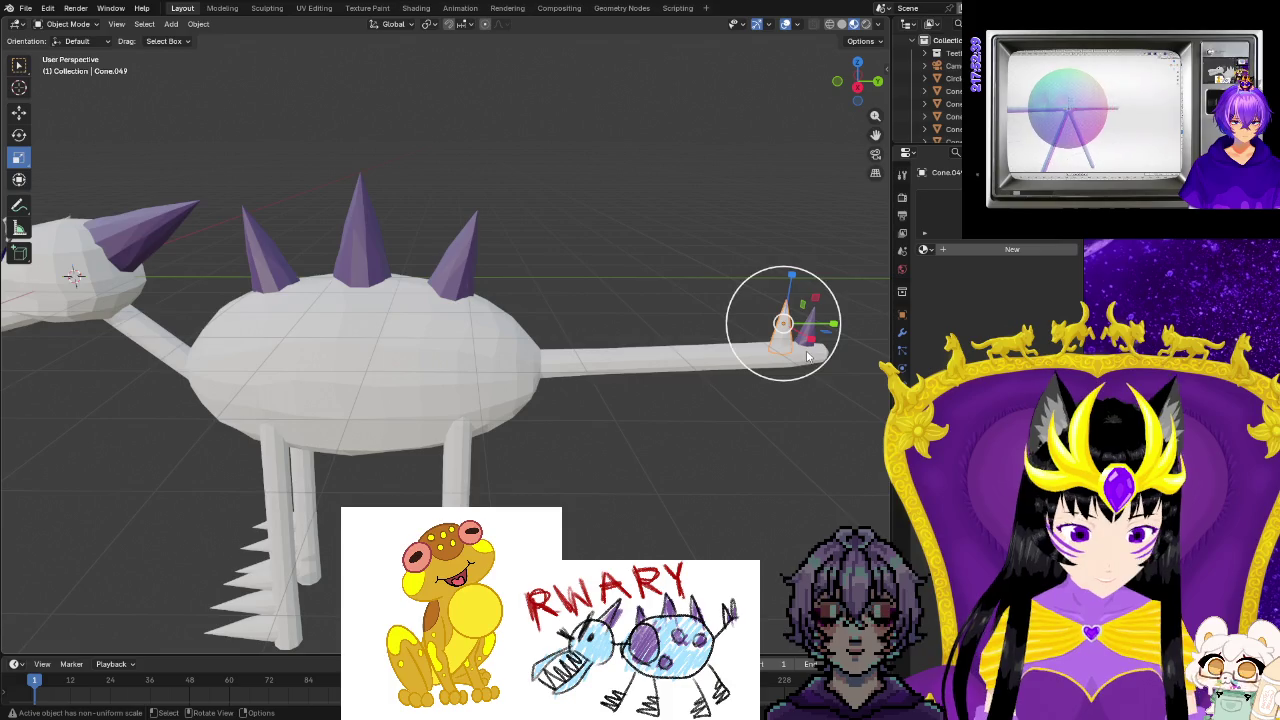
{"action": "left_click", "coordinate": [925, 249]}
{"action": "left_click", "coordinate": [821, 308]}
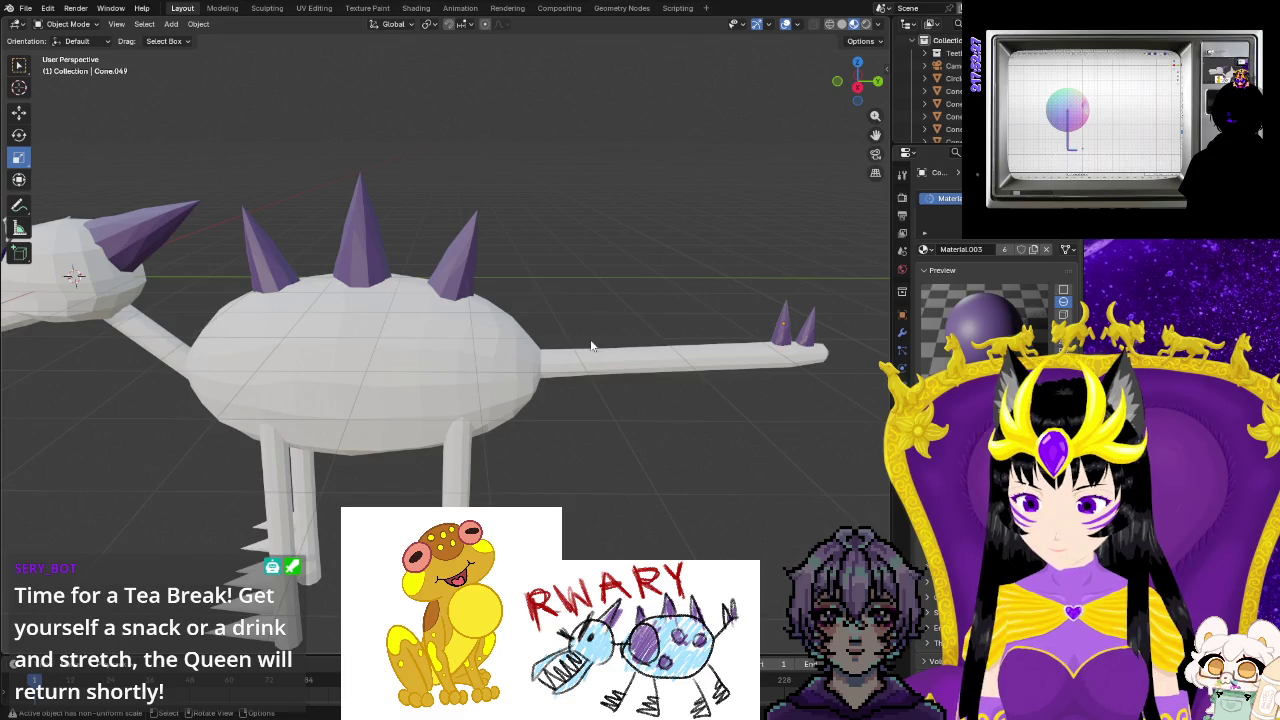
{"action": "middle_click_drag", "start_coordinate": [592, 263], "coordinate": [648, 350], "text": "shift"}
{"action": "left_click", "coordinate": [652, 348]}
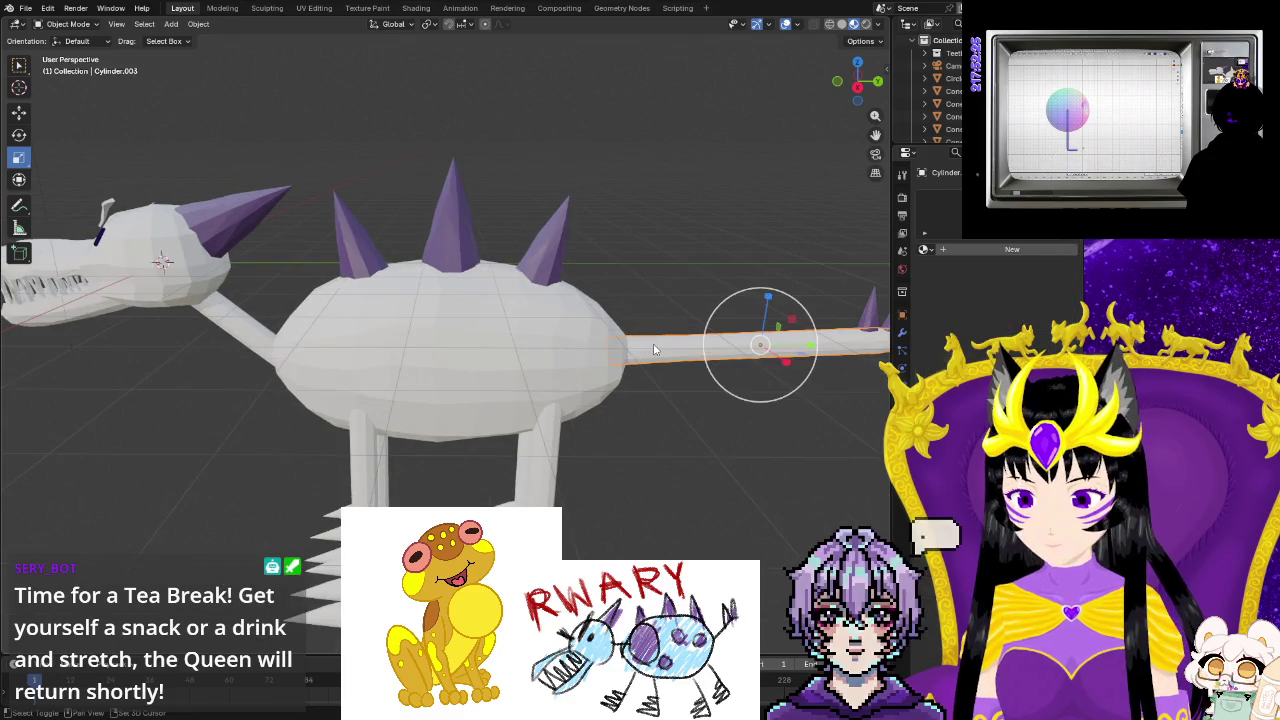
Create Material.004 for the tail cylinder and darken its base colour to near black.
{"action": "left_click", "coordinate": [958, 250]}
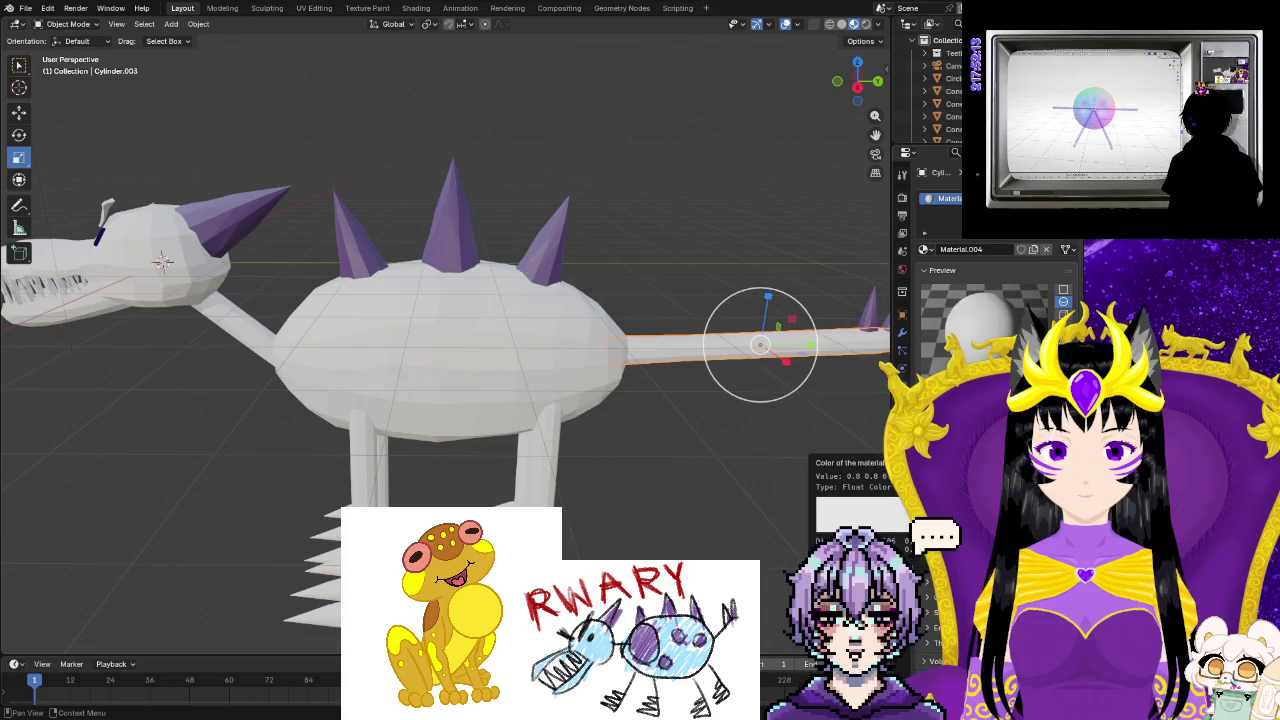
{"action": "left_click", "coordinate": [960, 440]}
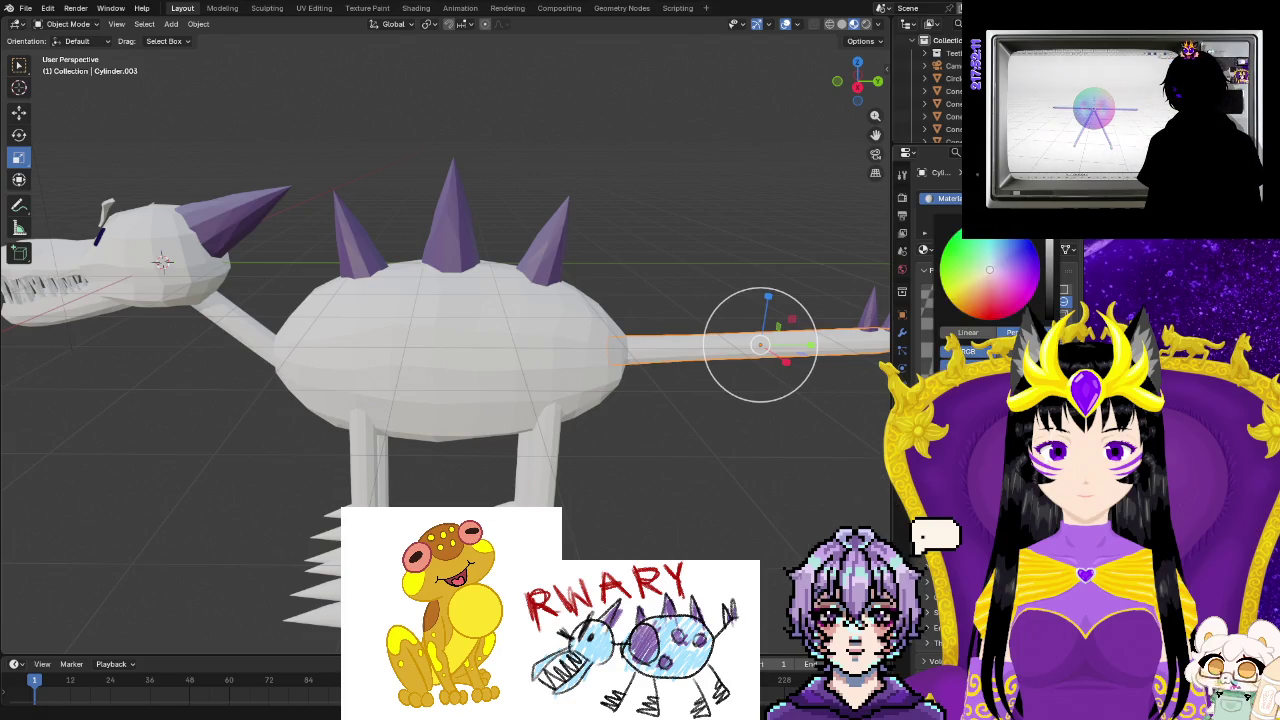
{"action": "left_click_drag", "start_coordinate": [1050, 305], "coordinate": [1049, 295]}
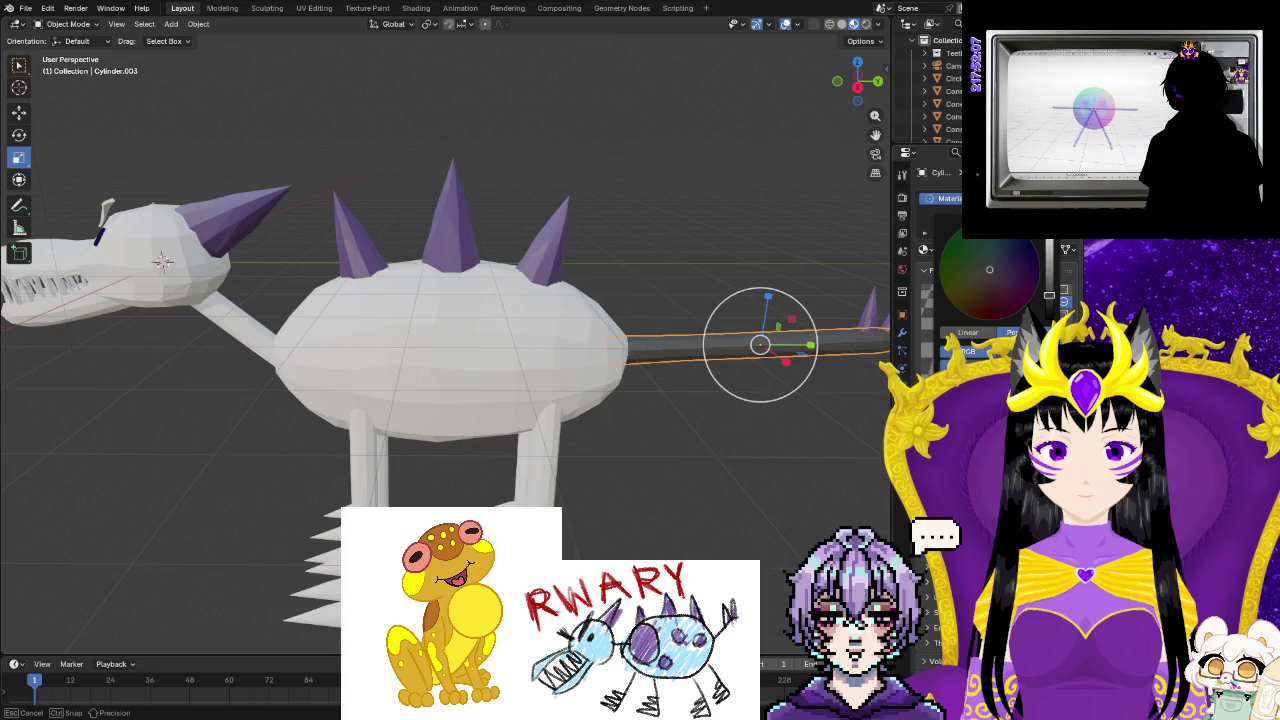
{"action": "left_click_drag", "start_coordinate": [1049, 295], "coordinate": [1048, 305]}
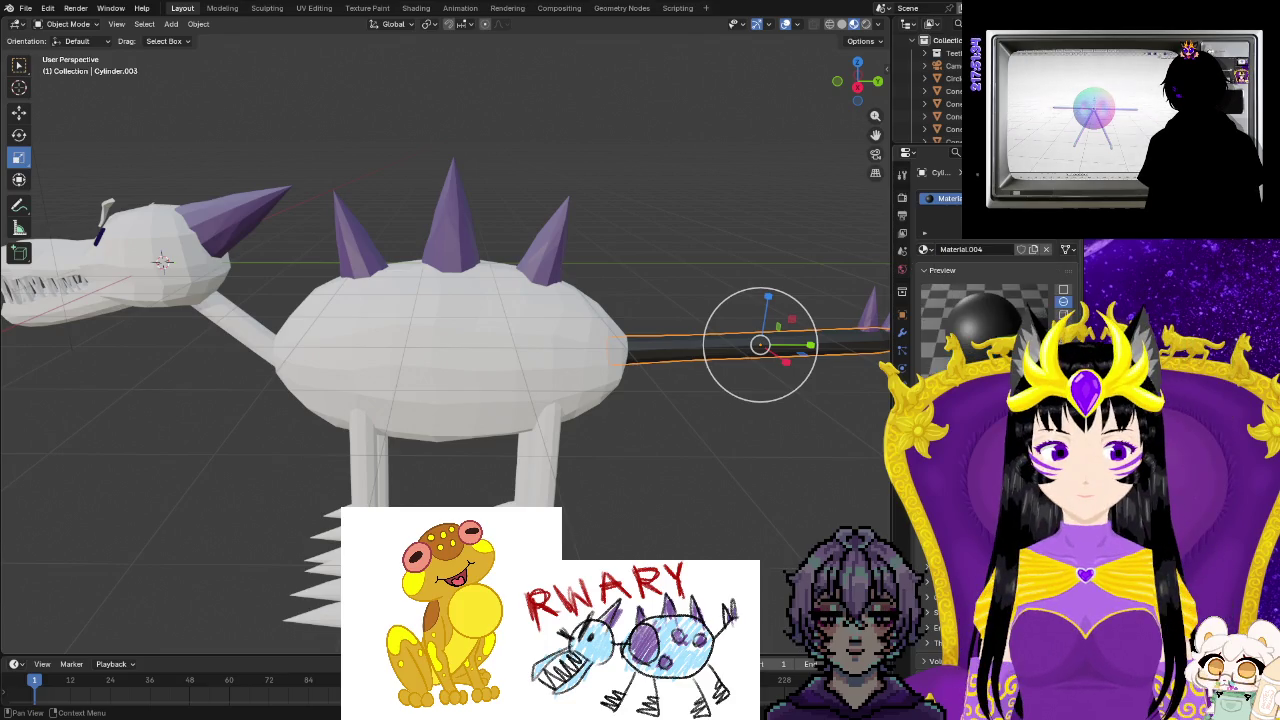
{"action": "left_click", "coordinate": [990, 400]}
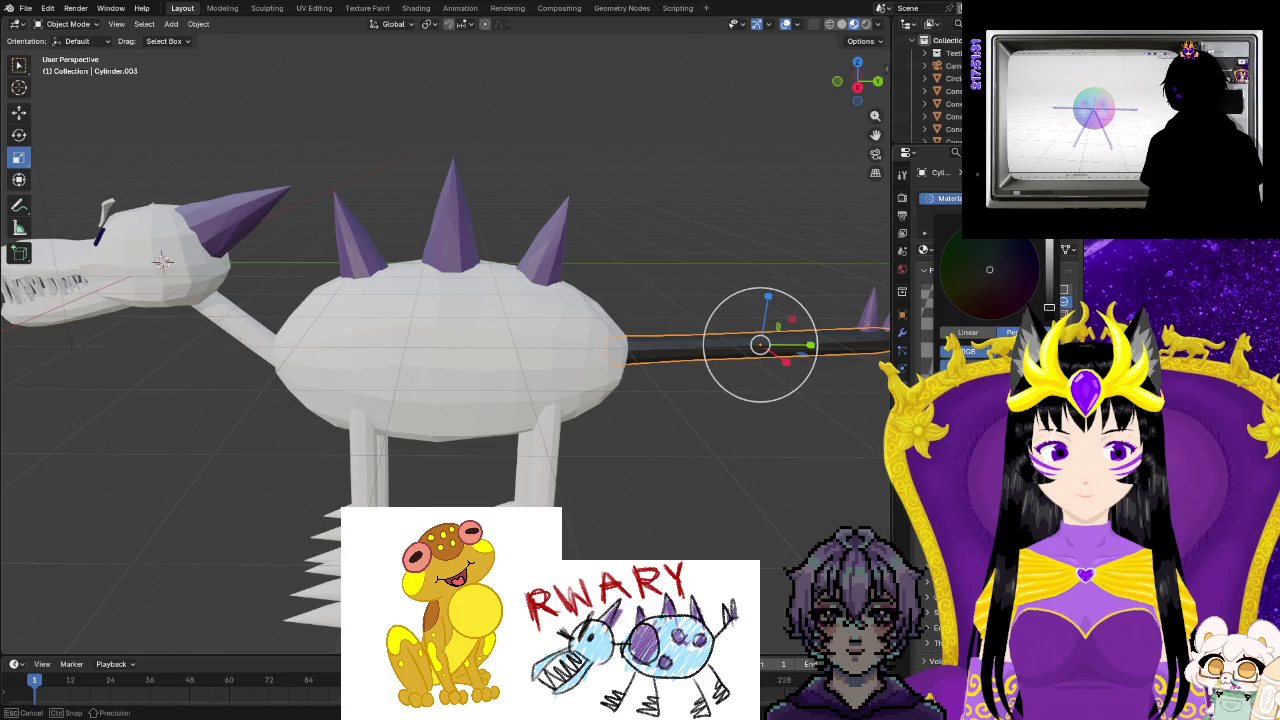
{"action": "left_click_drag", "start_coordinate": [1049, 307], "coordinate": [1049, 316]}
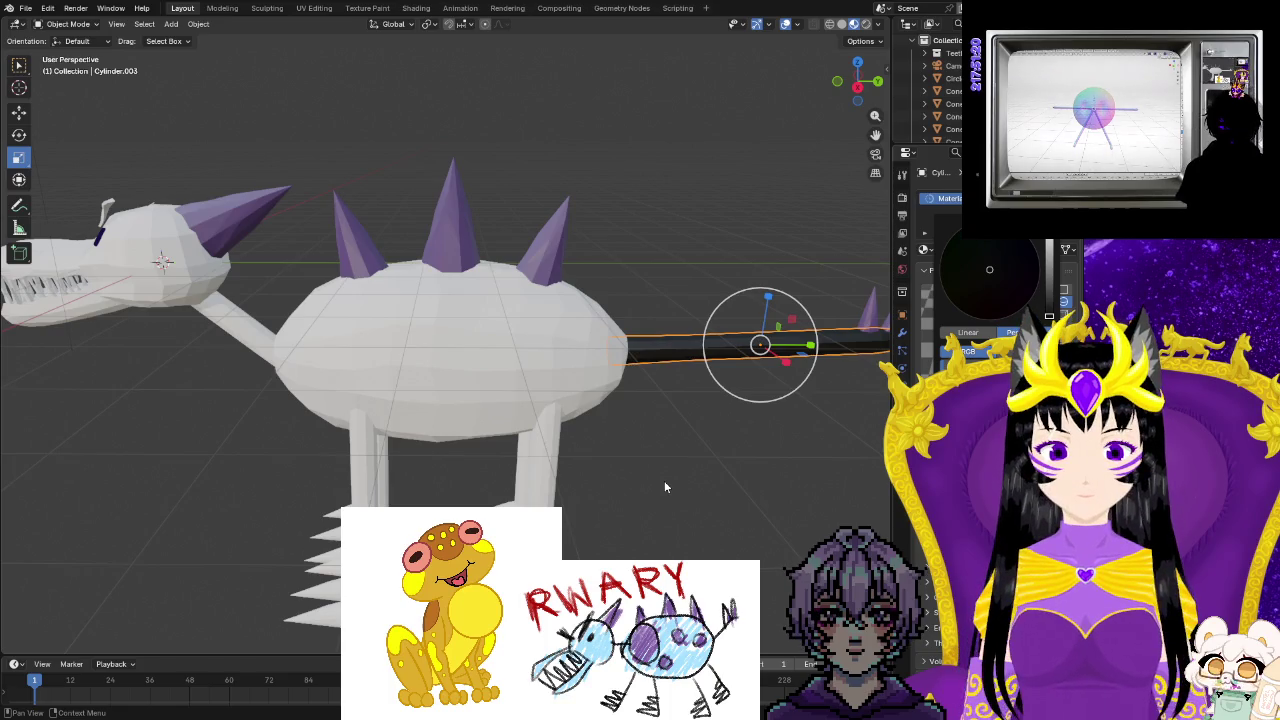
Assign Material.004 to the first two legs.
{"action": "key", "text": "ctrl+z"}
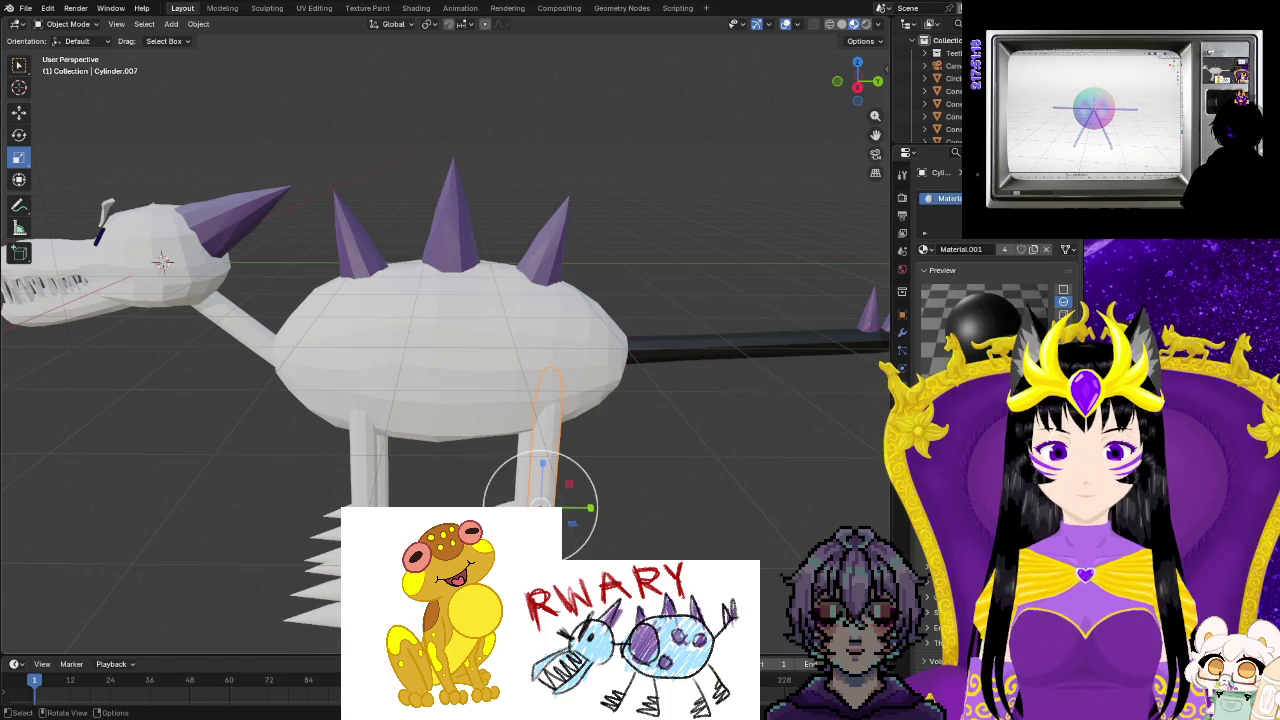
{"action": "left_click", "coordinate": [928, 251]}
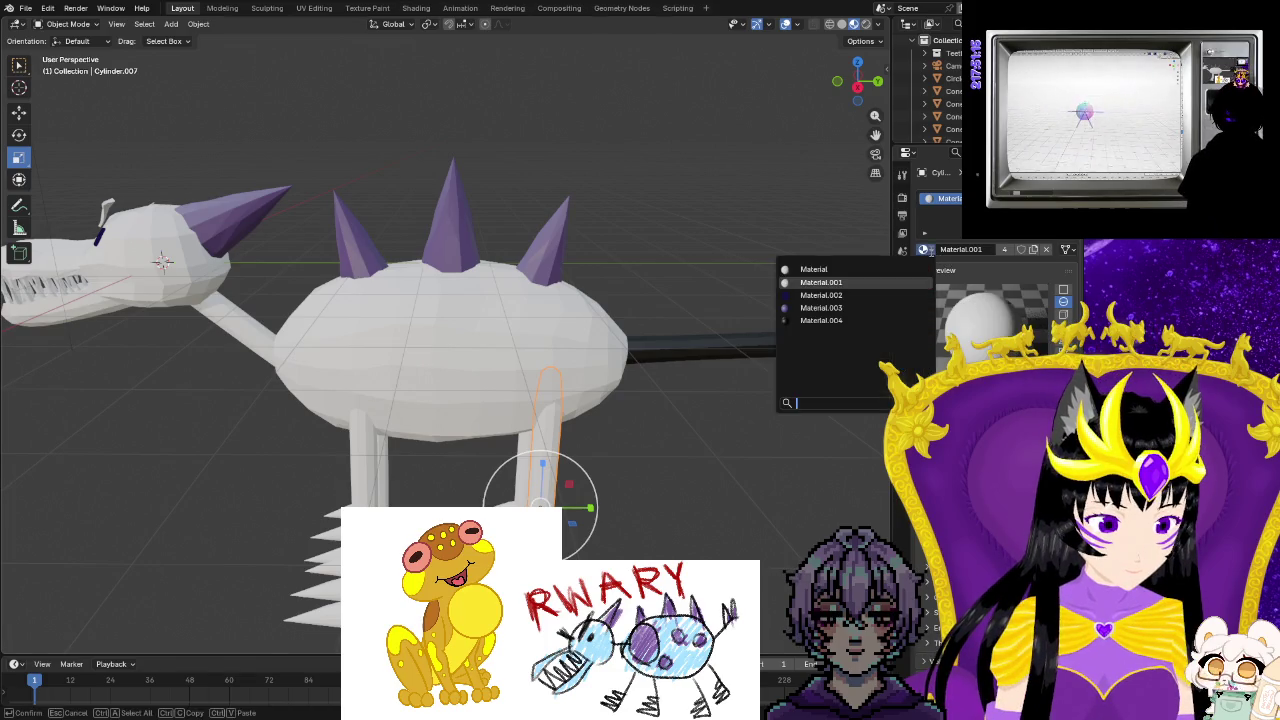
{"action": "left_click", "coordinate": [822, 321]}
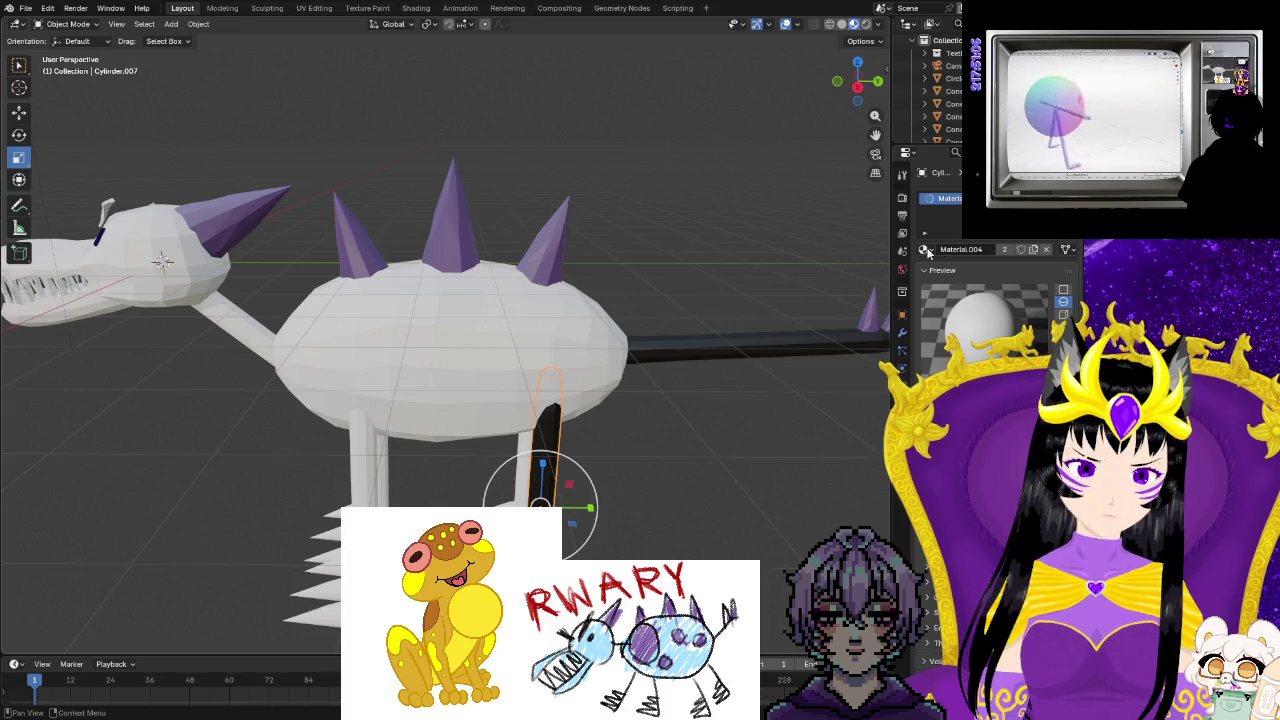
{"action": "left_click", "coordinate": [362, 420]}
{"action": "left_click", "coordinate": [926, 249]}
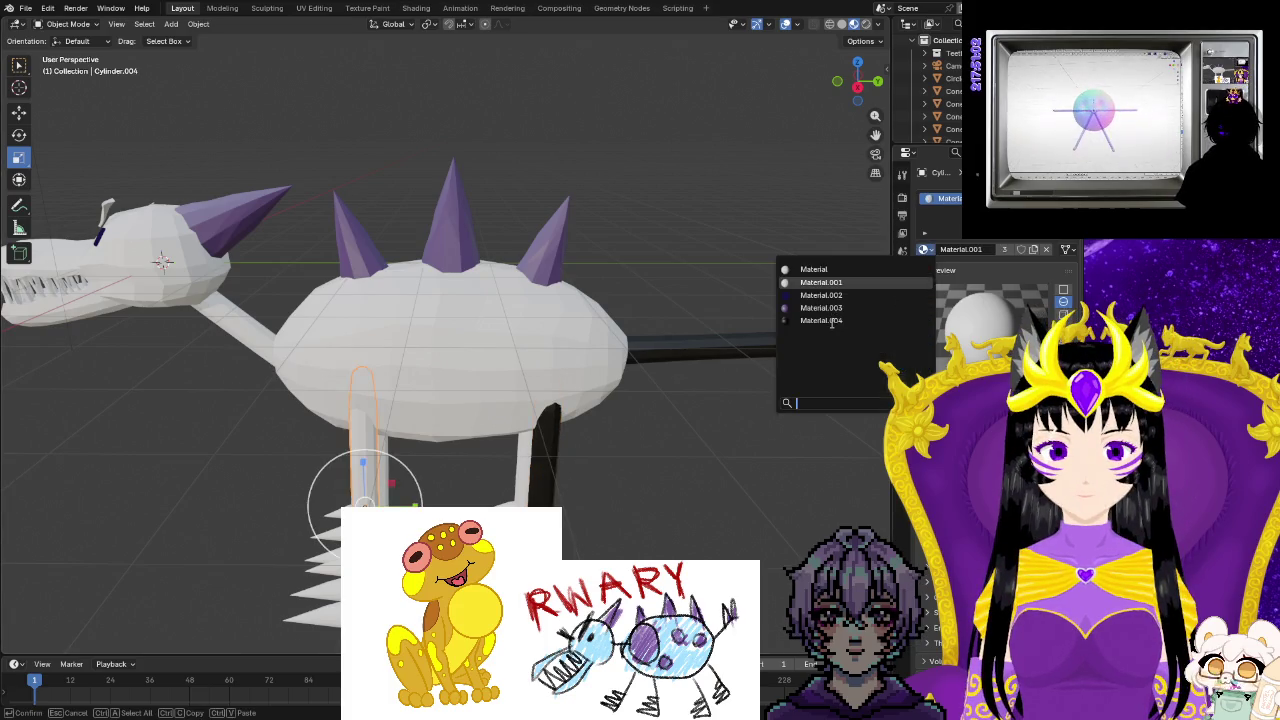
{"action": "left_click", "coordinate": [805, 320]}
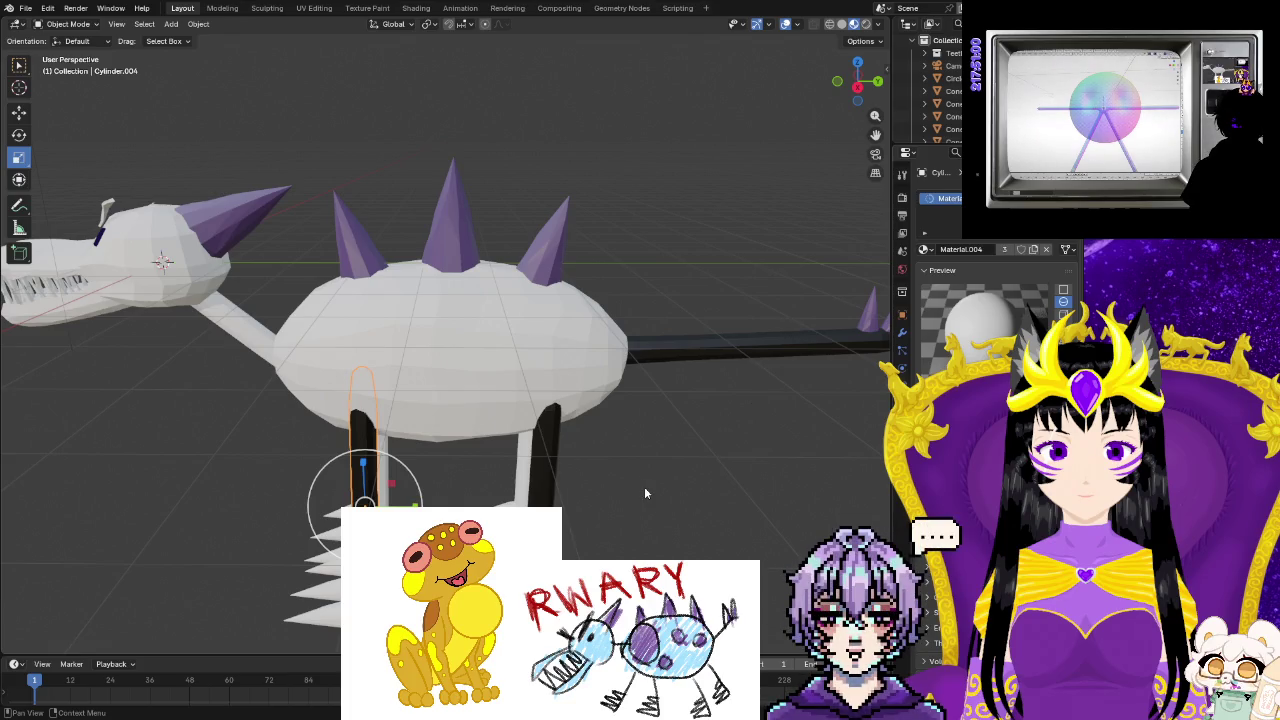
Give the two remaining legs Material.004.
{"action": "middle_click_drag", "start_coordinate": [686, 485], "coordinate": [512, 477]}
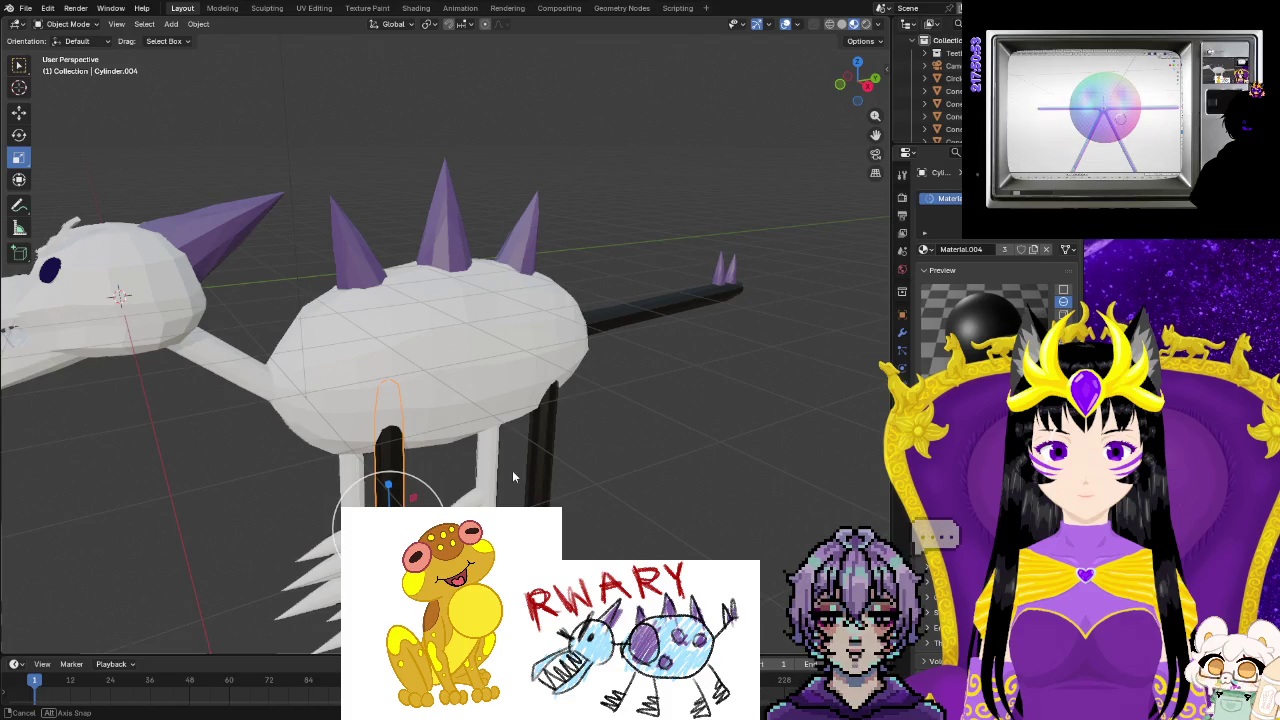
{"action": "left_click", "coordinate": [489, 461]}
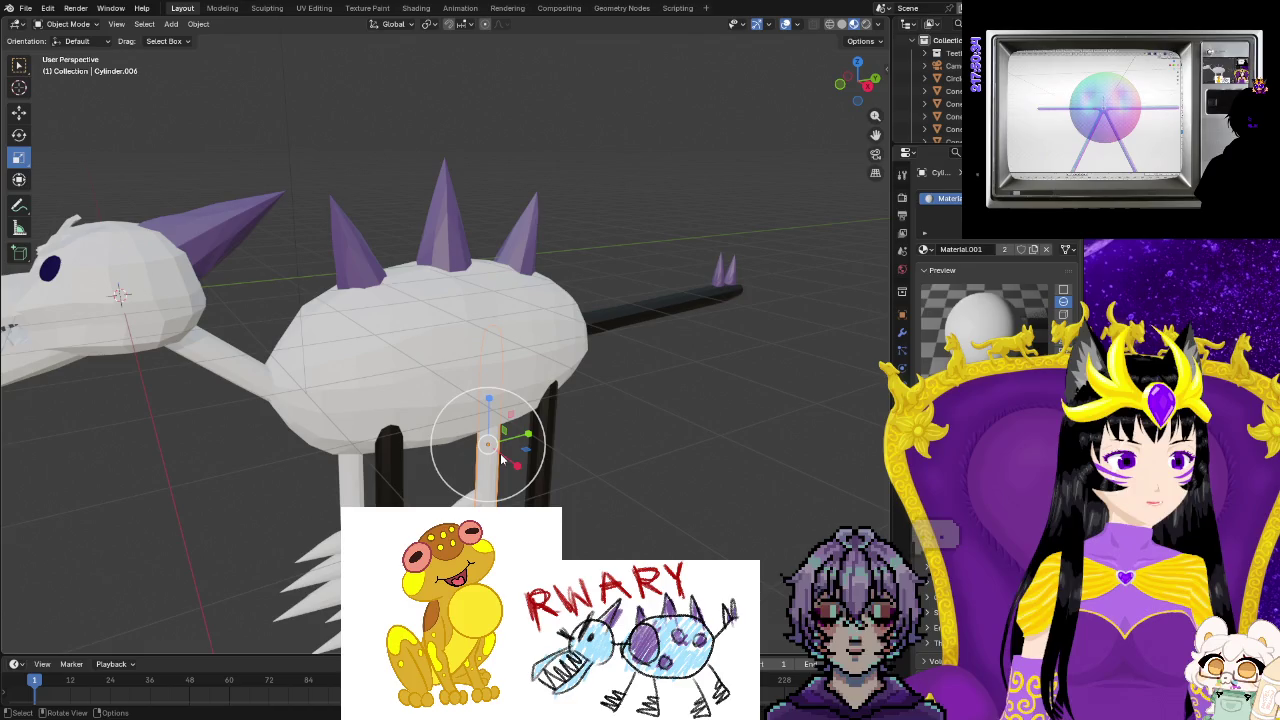
{"action": "left_click", "coordinate": [925, 249]}
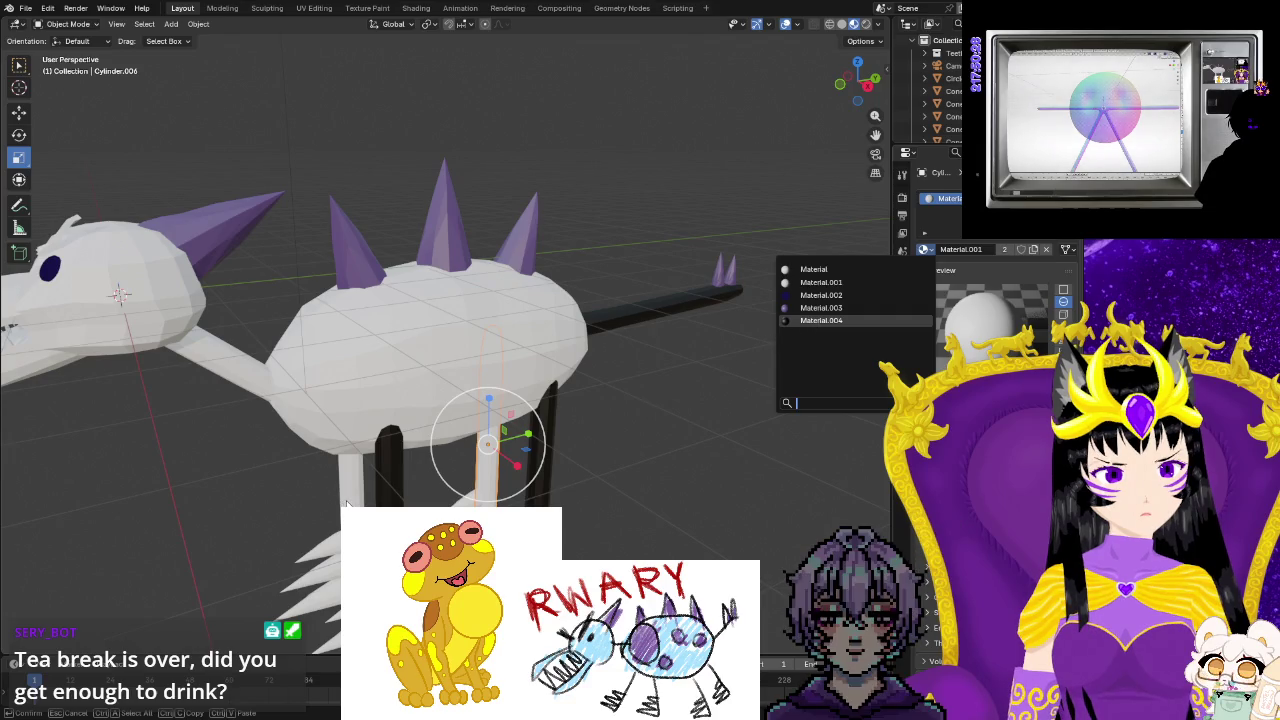
{"action": "key", "text": "Return"}
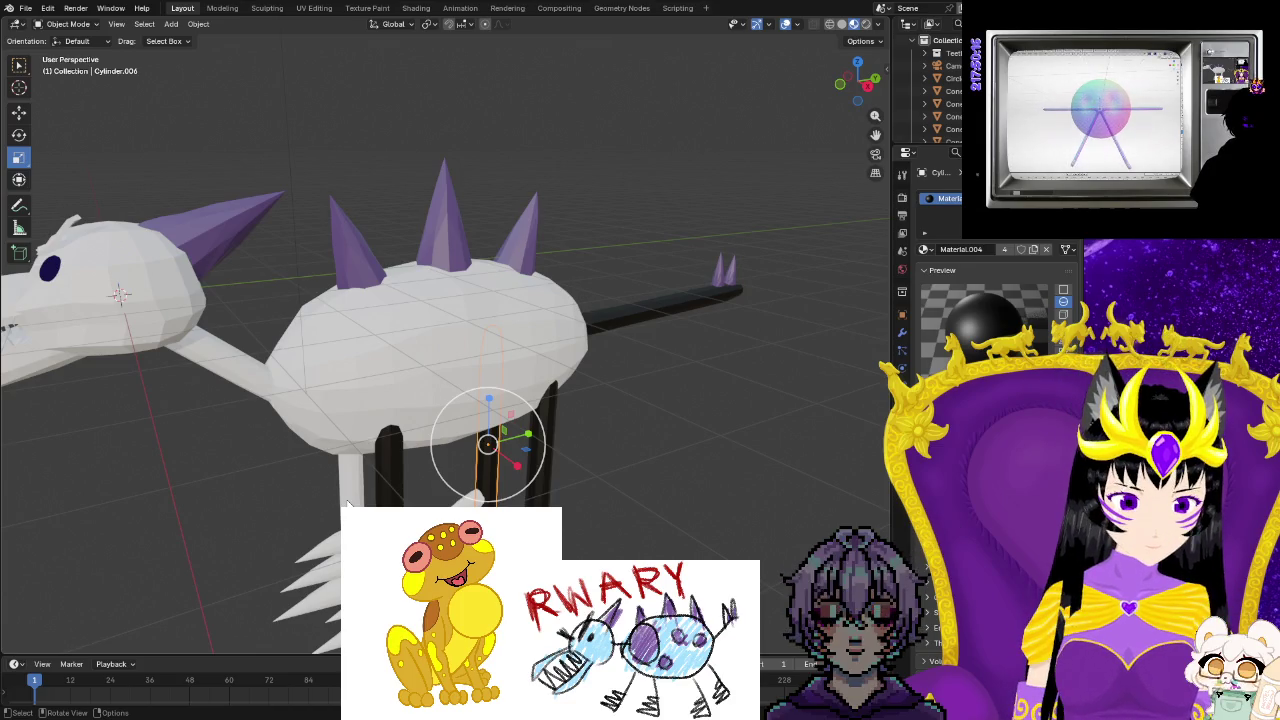
{"action": "left_click", "coordinate": [348, 503]}
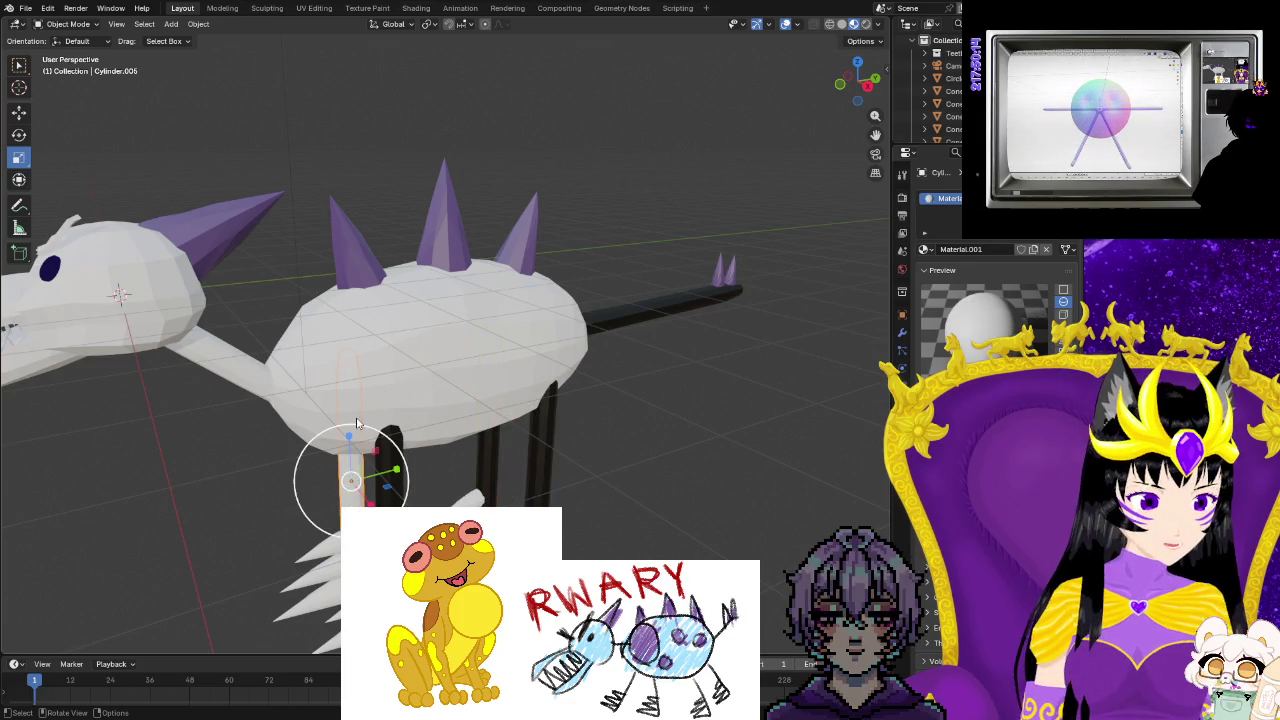
{"action": "left_click", "coordinate": [925, 249]}
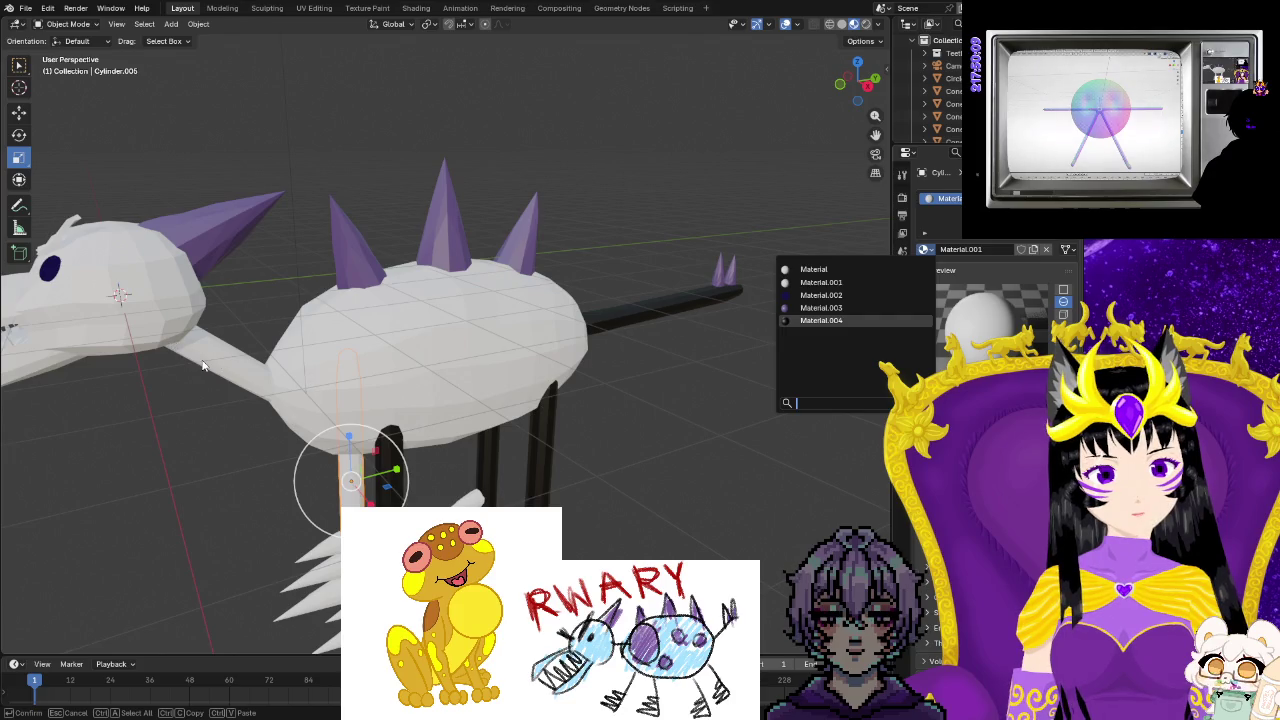
{"action": "key", "text": "Return"}
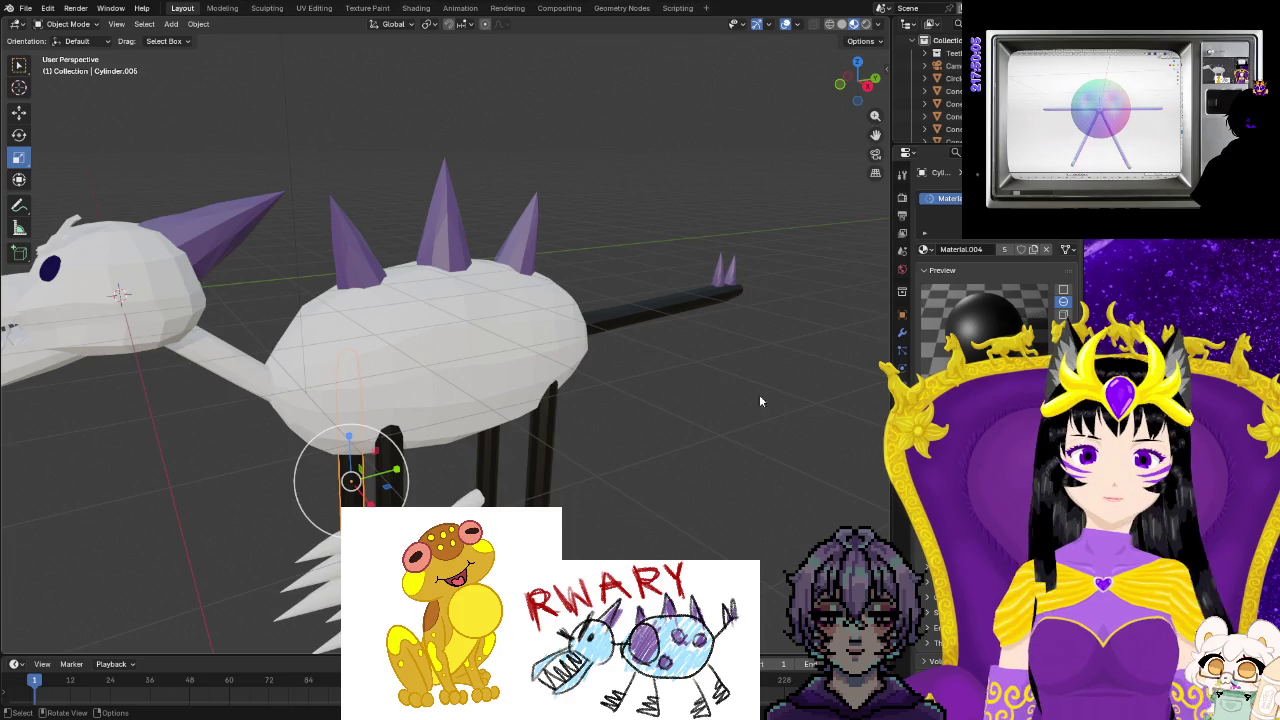
Apply Material.004 to the neck and orbit to check the dark limbs.
{"action": "left_click", "coordinate": [222, 356]}
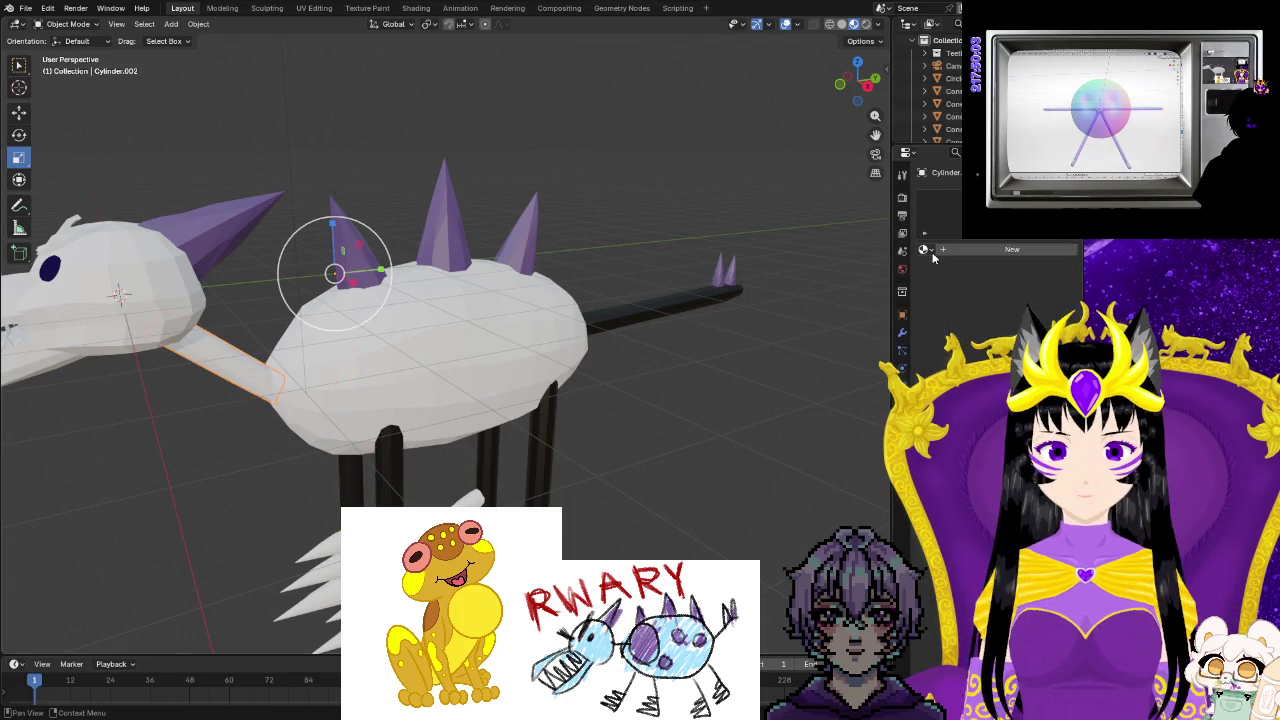
{"action": "left_click", "coordinate": [926, 250]}
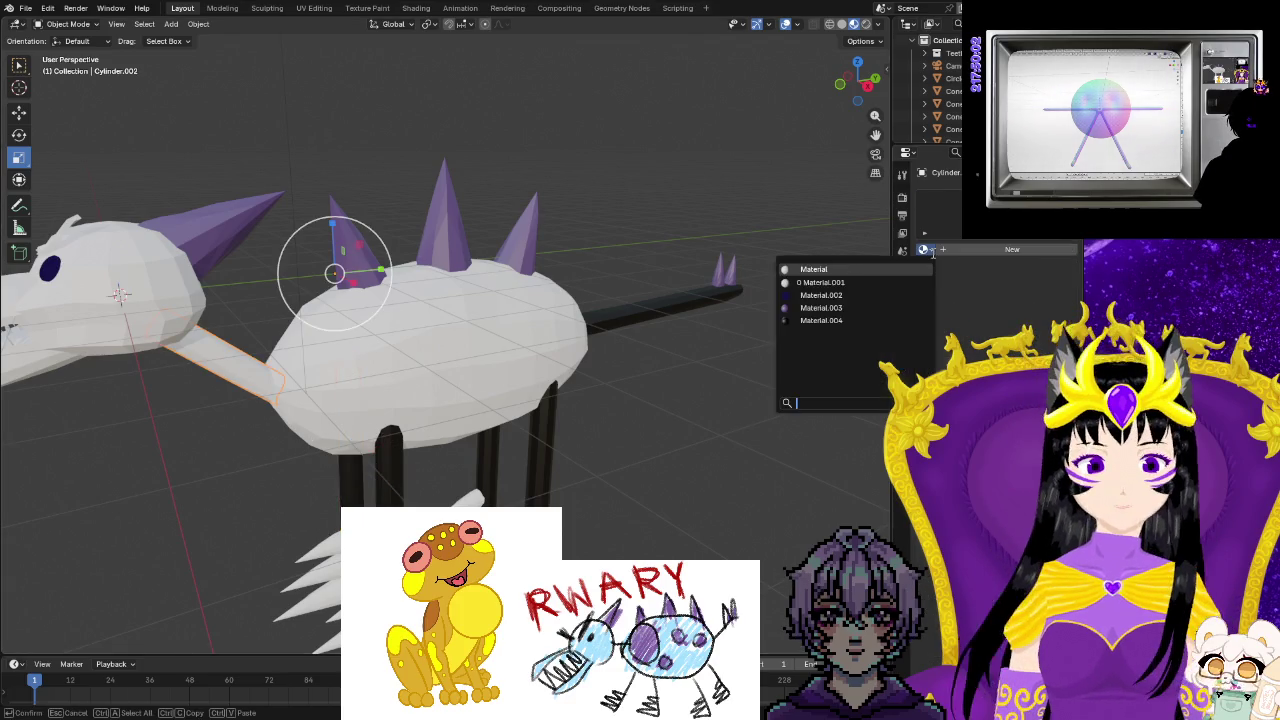
{"action": "left_click", "coordinate": [821, 320]}
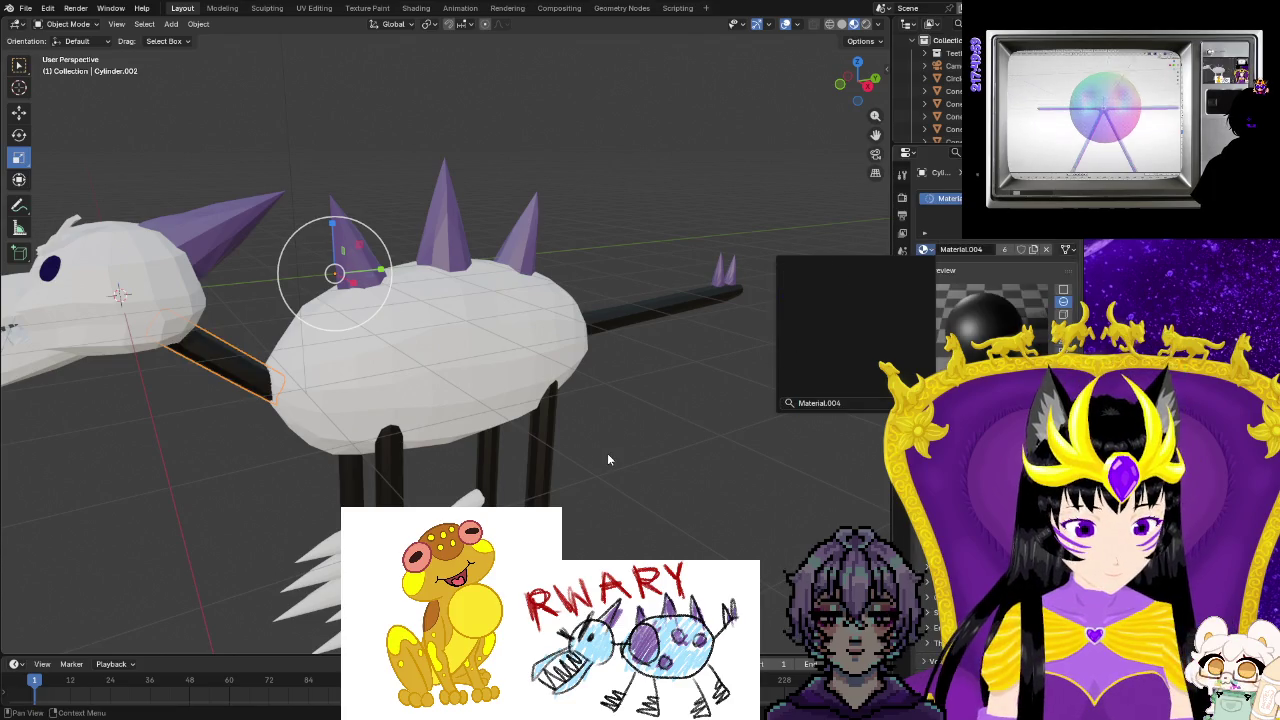
{"action": "left_click", "coordinate": [677, 375]}
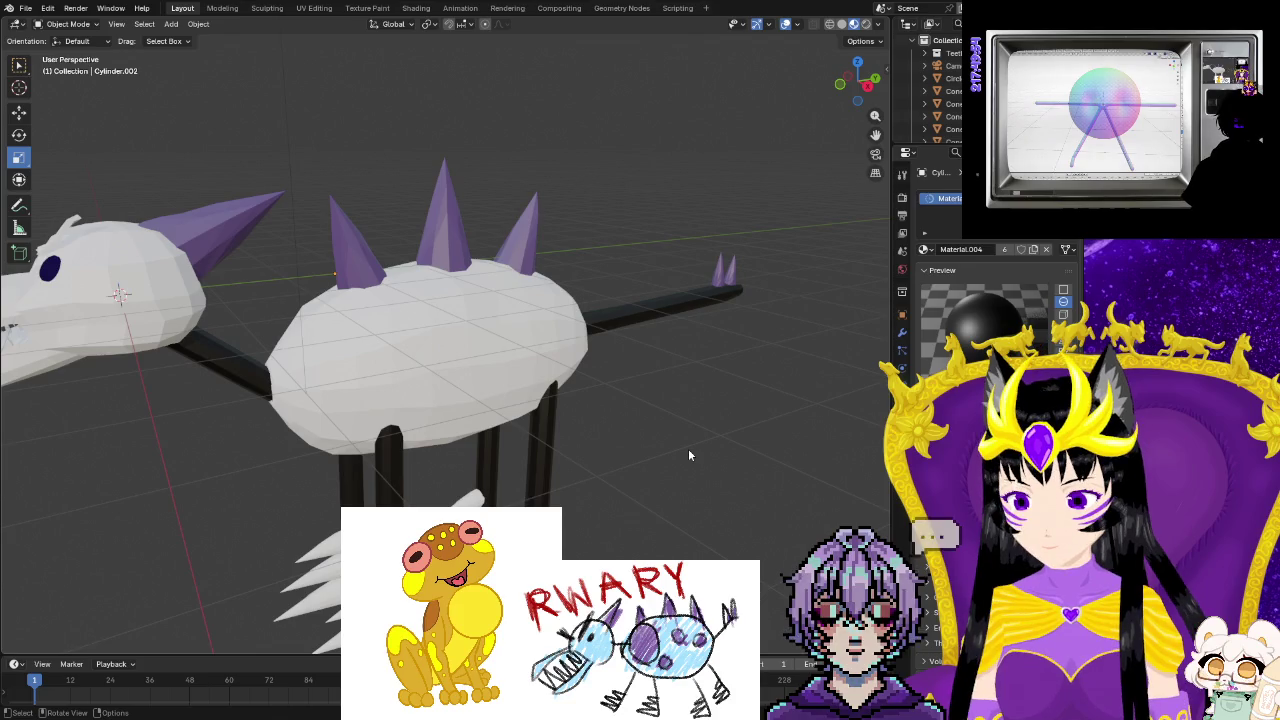
{"action": "mouse_move", "coordinate": [692, 446]}
{"action": "middle_mouse_down"}
{"action": "mouse_move", "coordinate": [243, 443]}
{"action": "mouse_move", "coordinate": [368, 386]}
{"action": "mouse_move", "coordinate": [543, 438]}
{"action": "middle_mouse_up"}
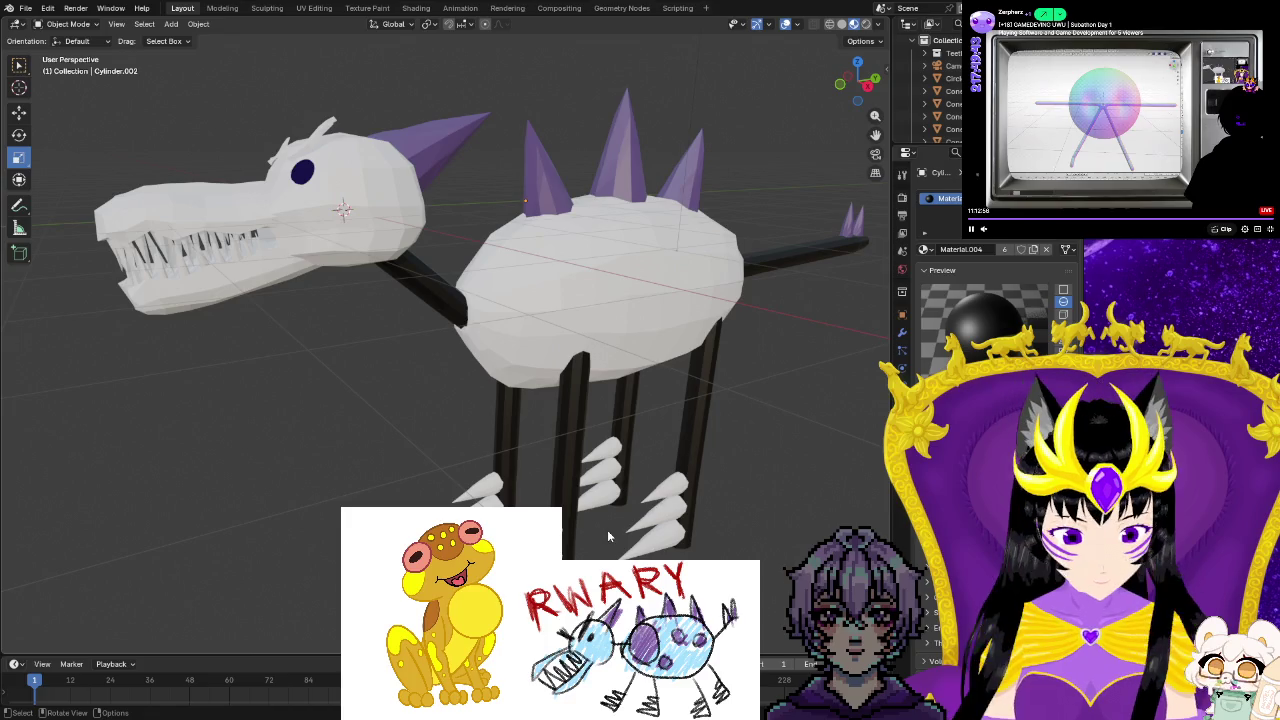
{"action": "left_click", "coordinate": [646, 553]}
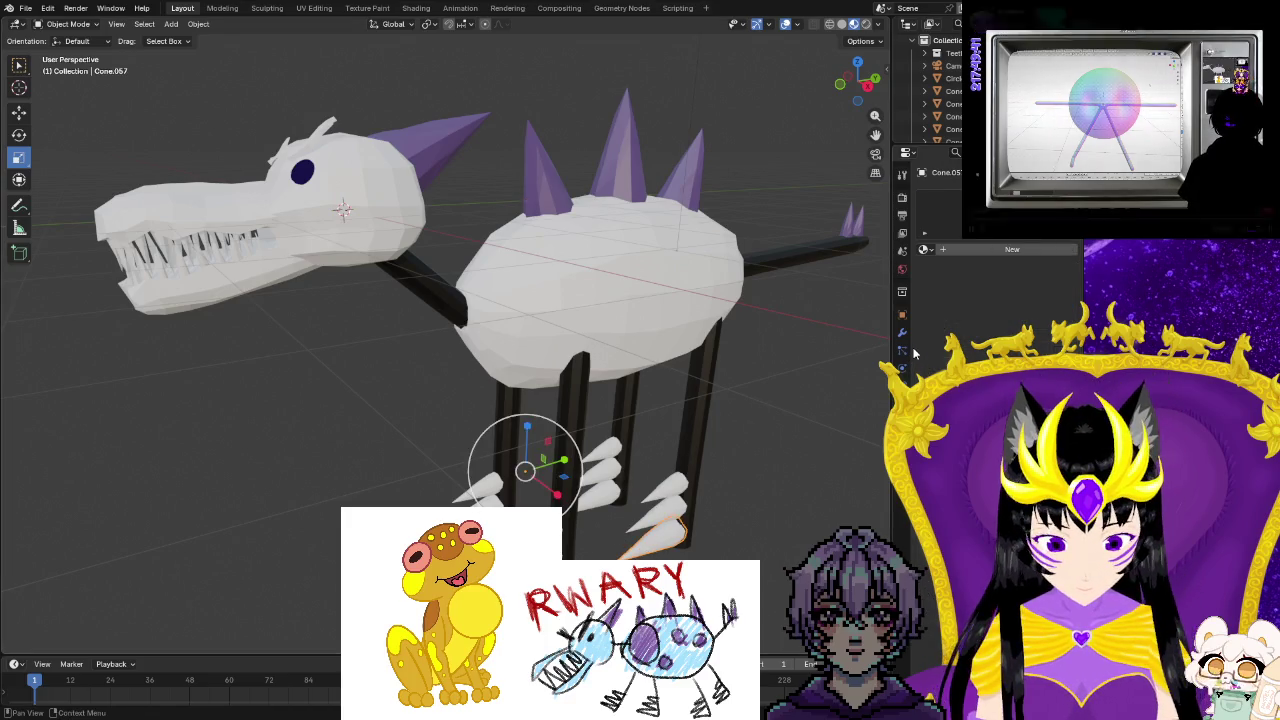
Give the selected claw the white Material.001 and open its base colour settings.
{"action": "left_click", "coordinate": [925, 250]}
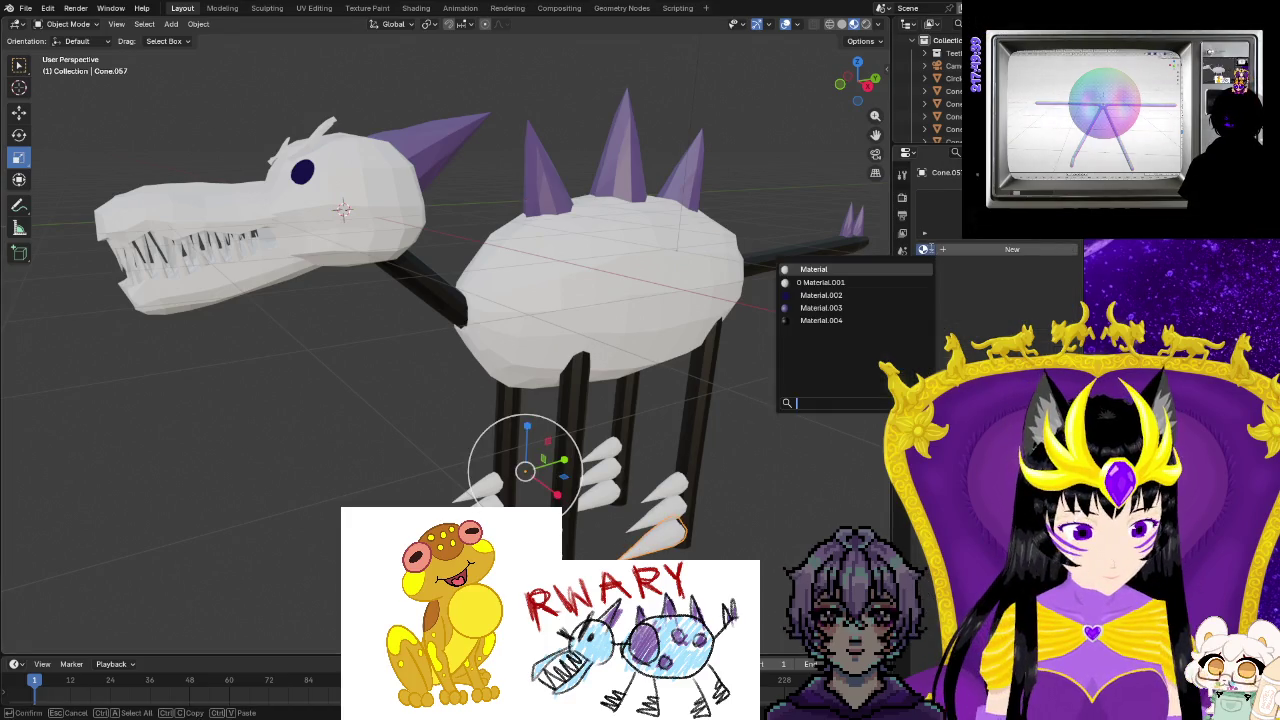
{"action": "left_click", "coordinate": [850, 284]}
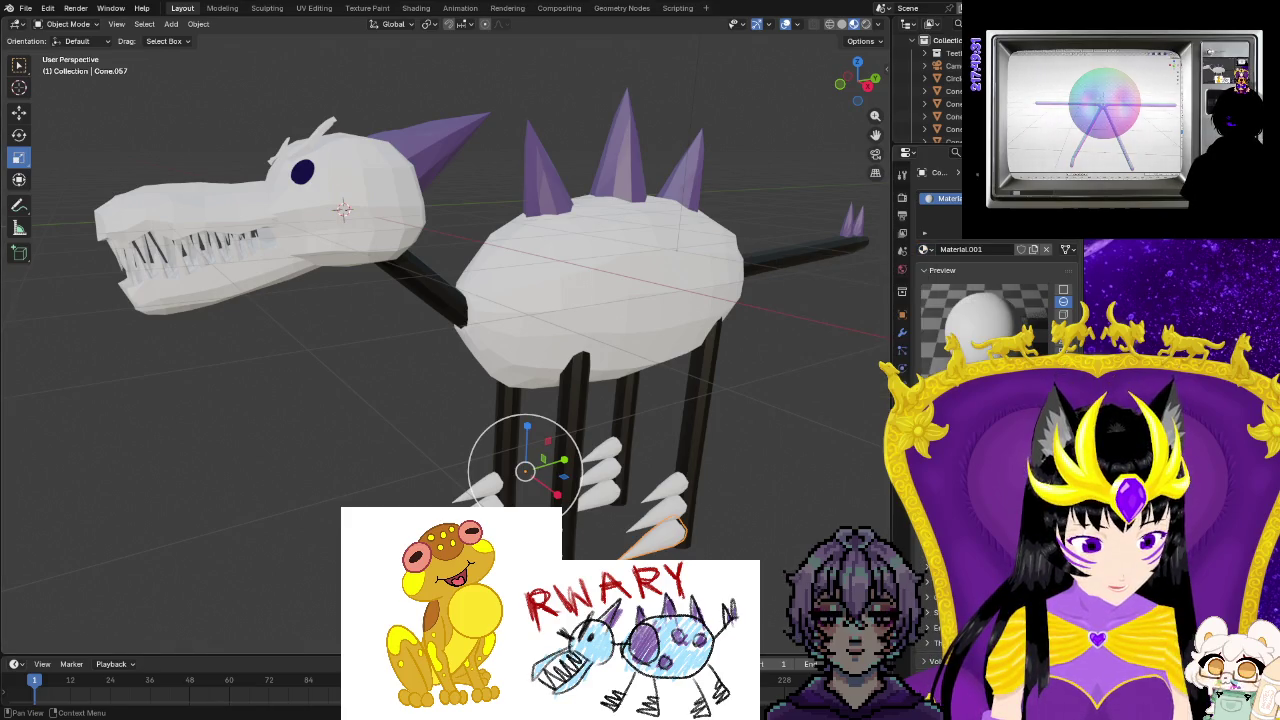
{"action": "left_click", "coordinate": [990, 380]}
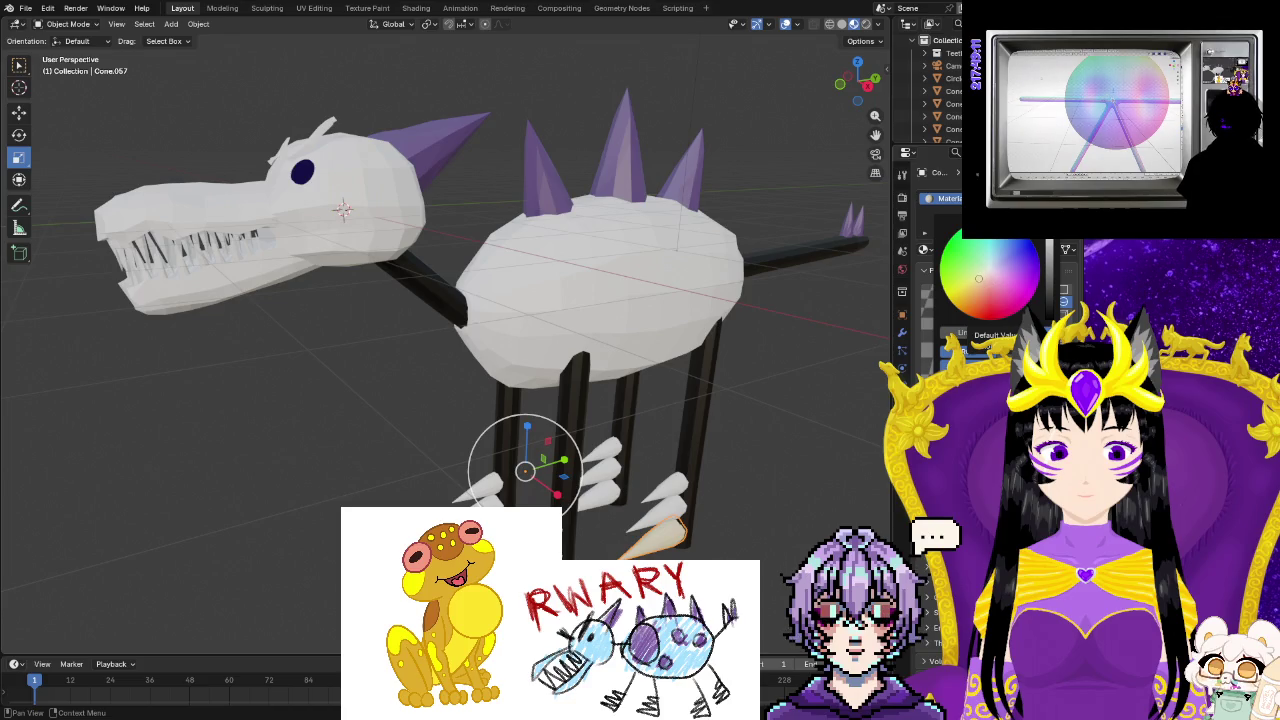
Nudge Material.001's colour slightly in the colour wheel.
{"action": "left_click_drag", "start_coordinate": [979, 278], "coordinate": [984, 275]}
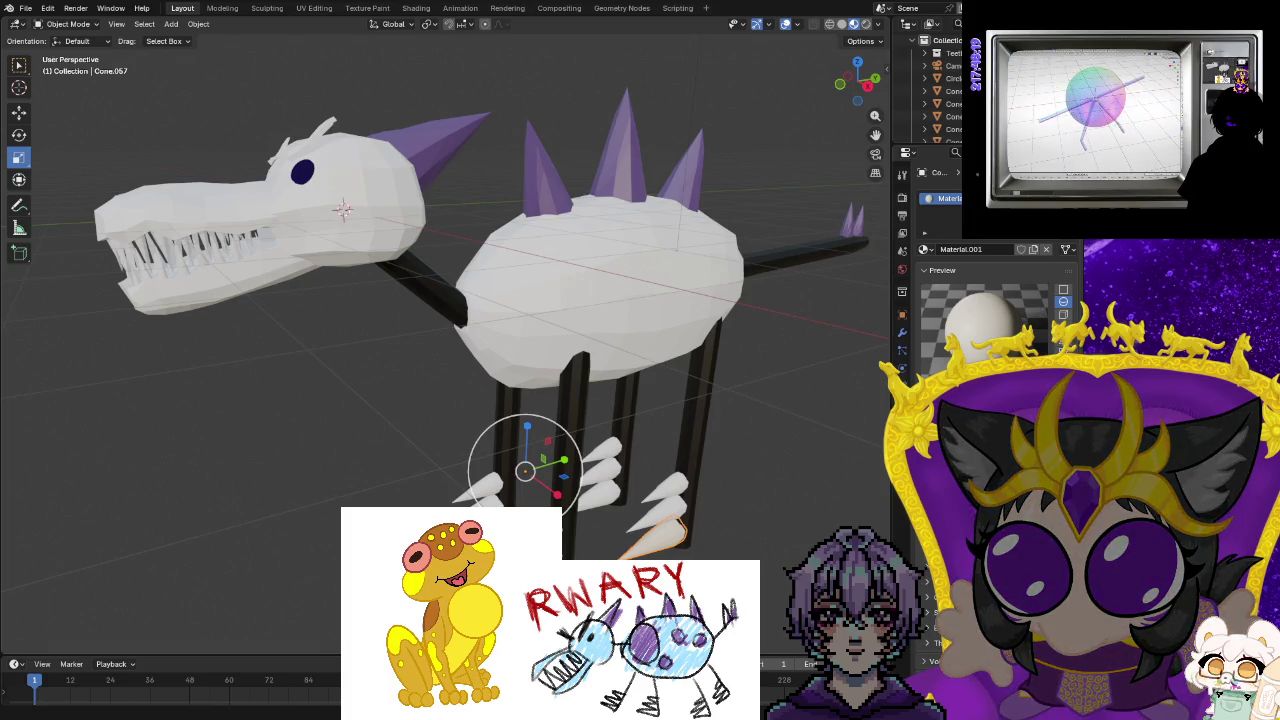
Assign Material.001 to three more foot claws.
{"action": "left_click", "coordinate": [672, 484]}
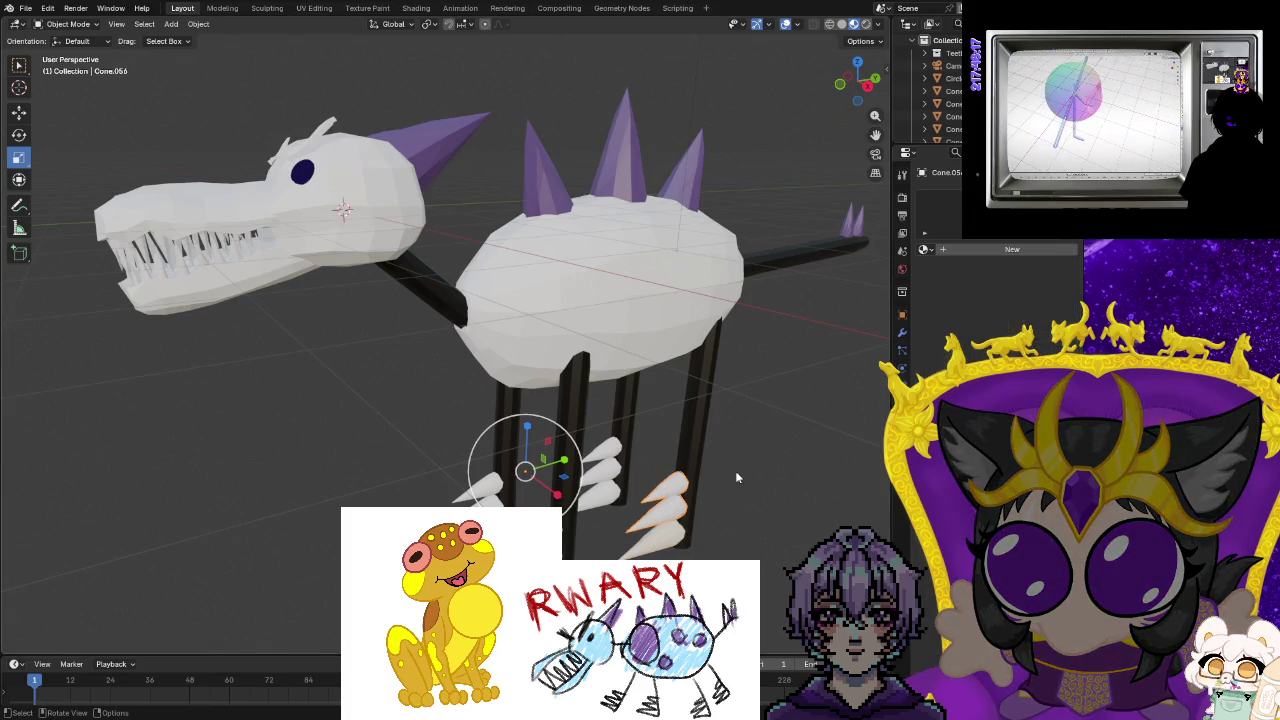
{"action": "left_click", "coordinate": [924, 249]}
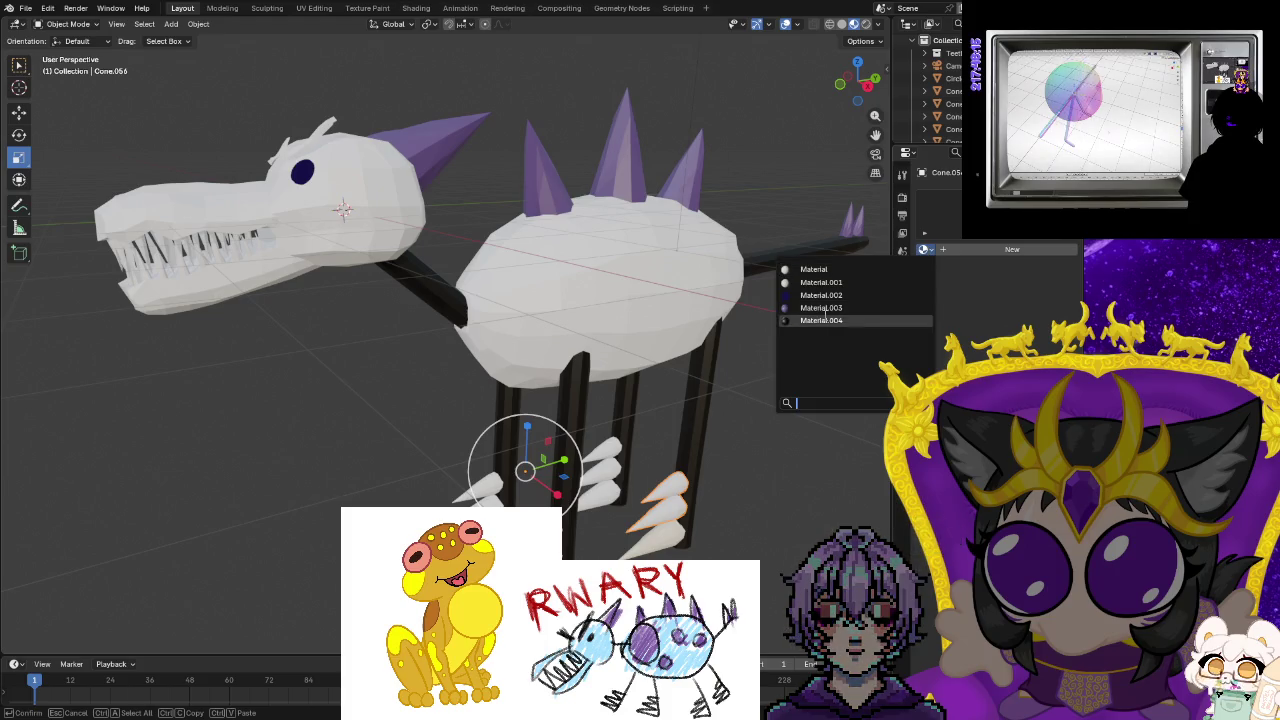
{"action": "left_click", "coordinate": [816, 282]}
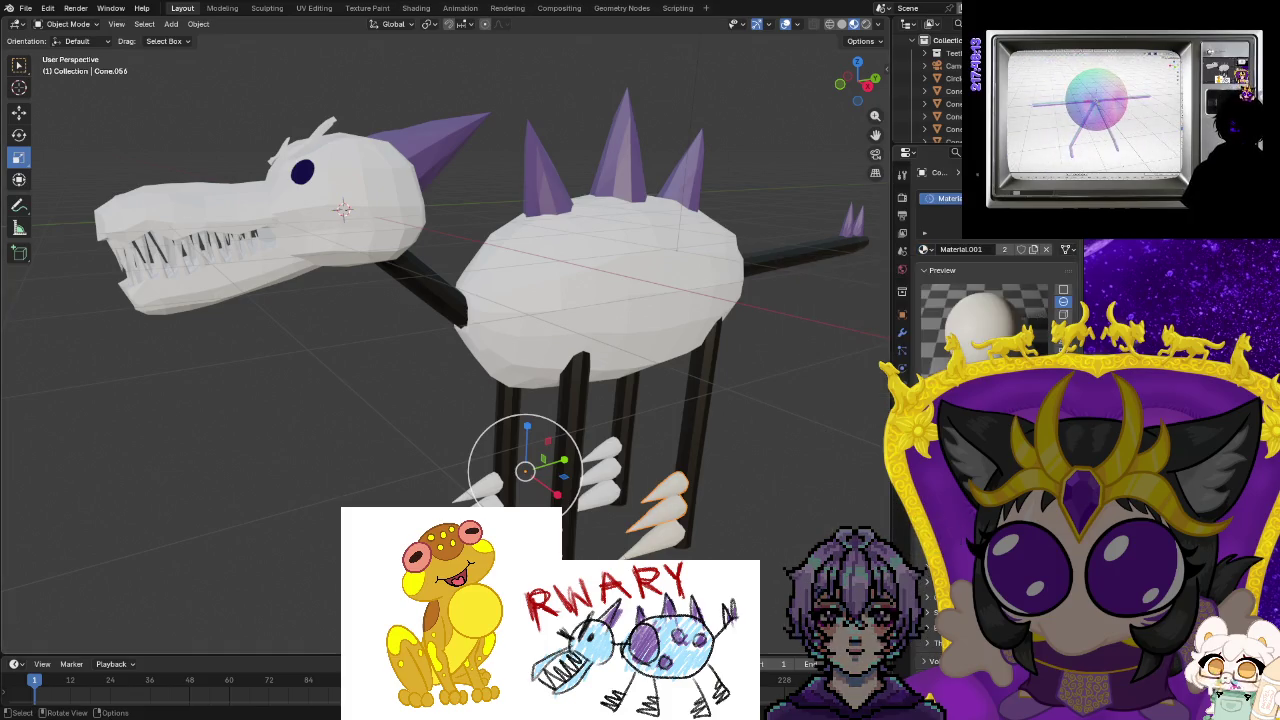
{"action": "left_click", "coordinate": [380, 515]}
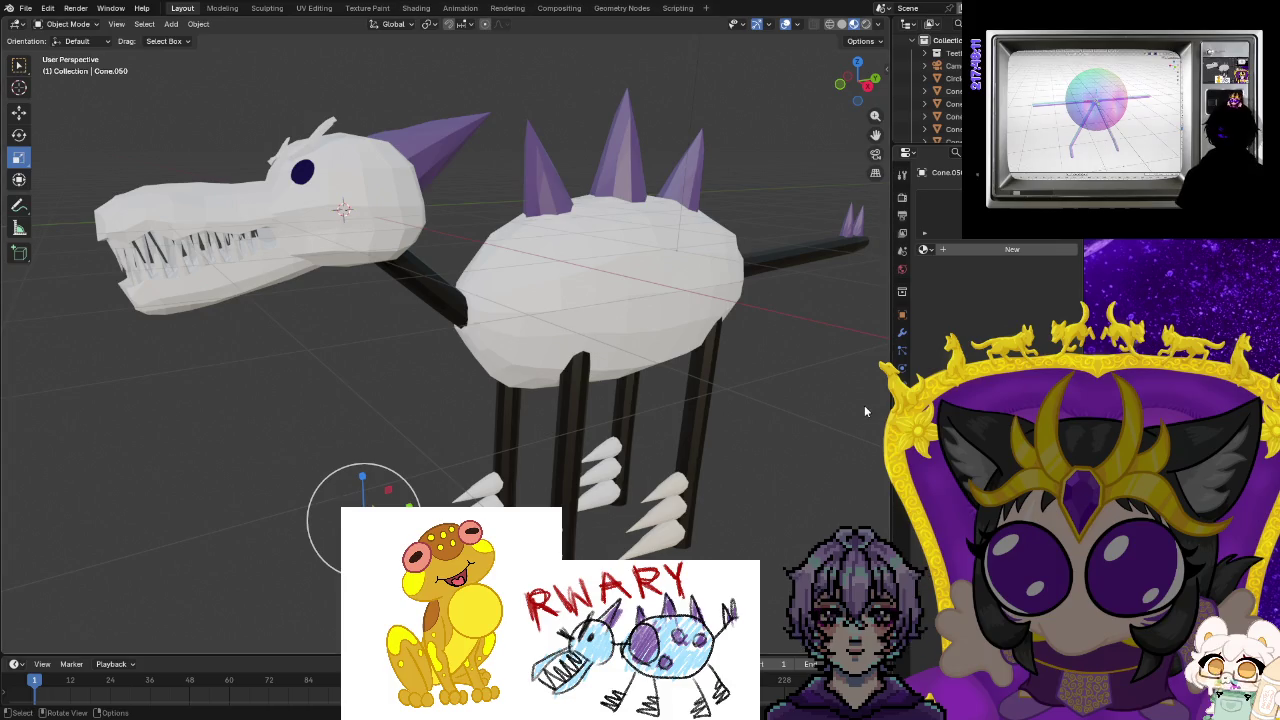
{"action": "left_click", "coordinate": [922, 252]}
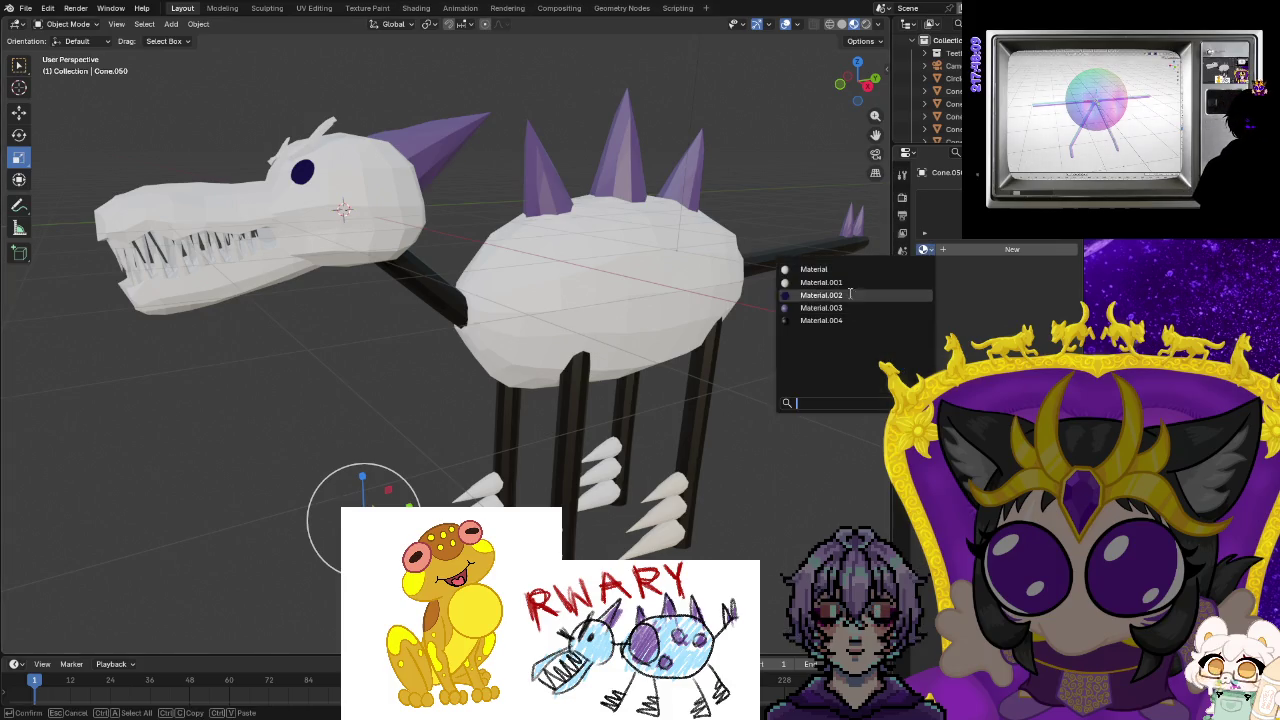
{"action": "key", "text": "Return"}
{"action": "left_click", "coordinate": [589, 513]}
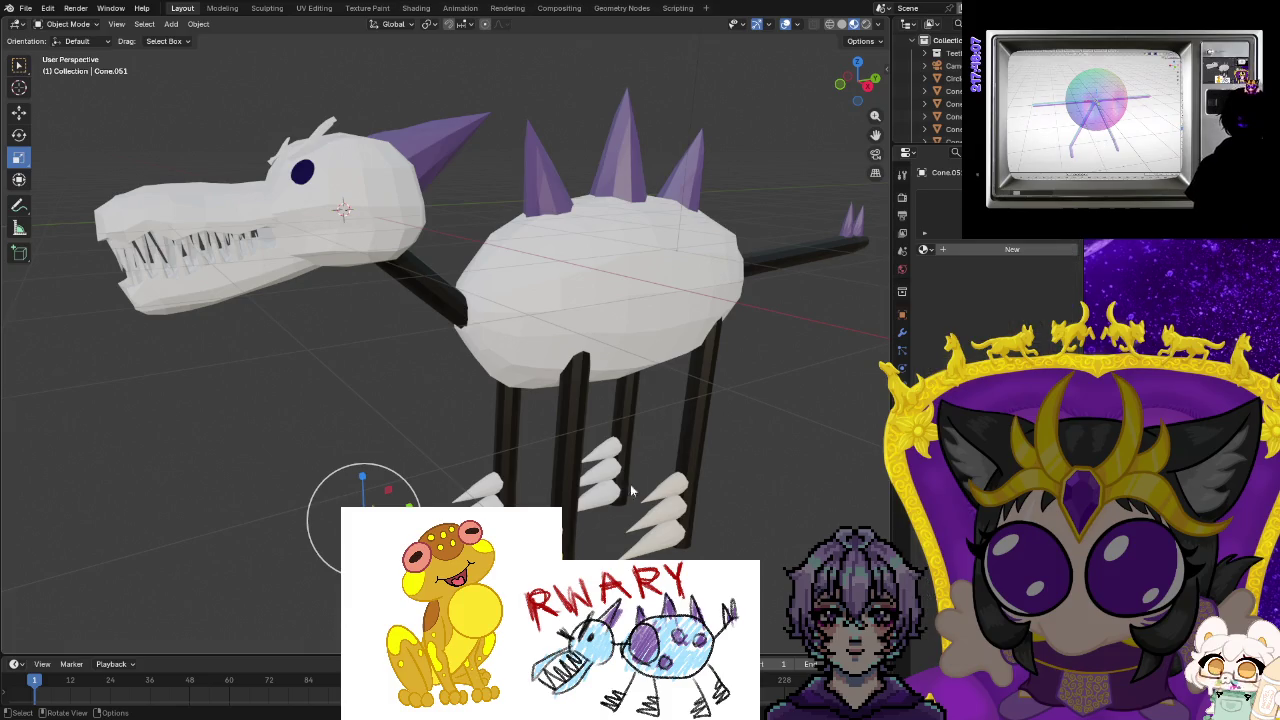
{"action": "left_click", "coordinate": [925, 252]}
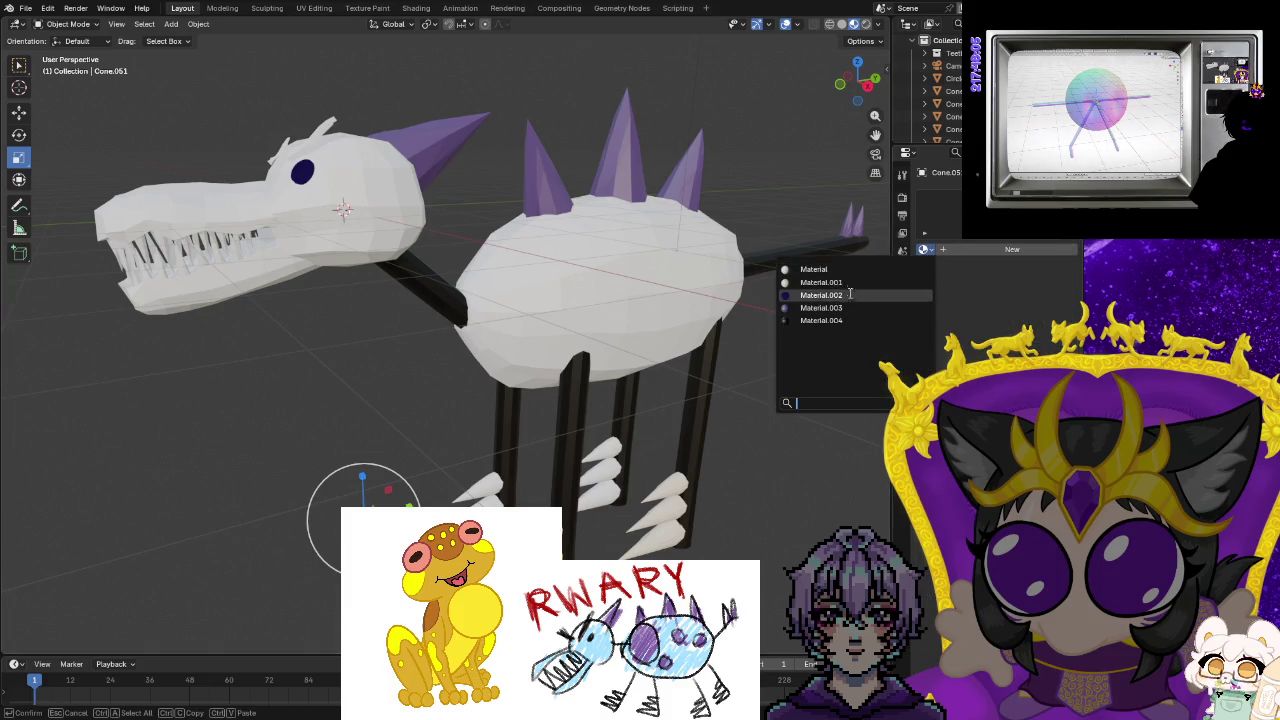
{"action": "key", "text": "Return"}
{"action": "left_click", "coordinate": [480, 488]}
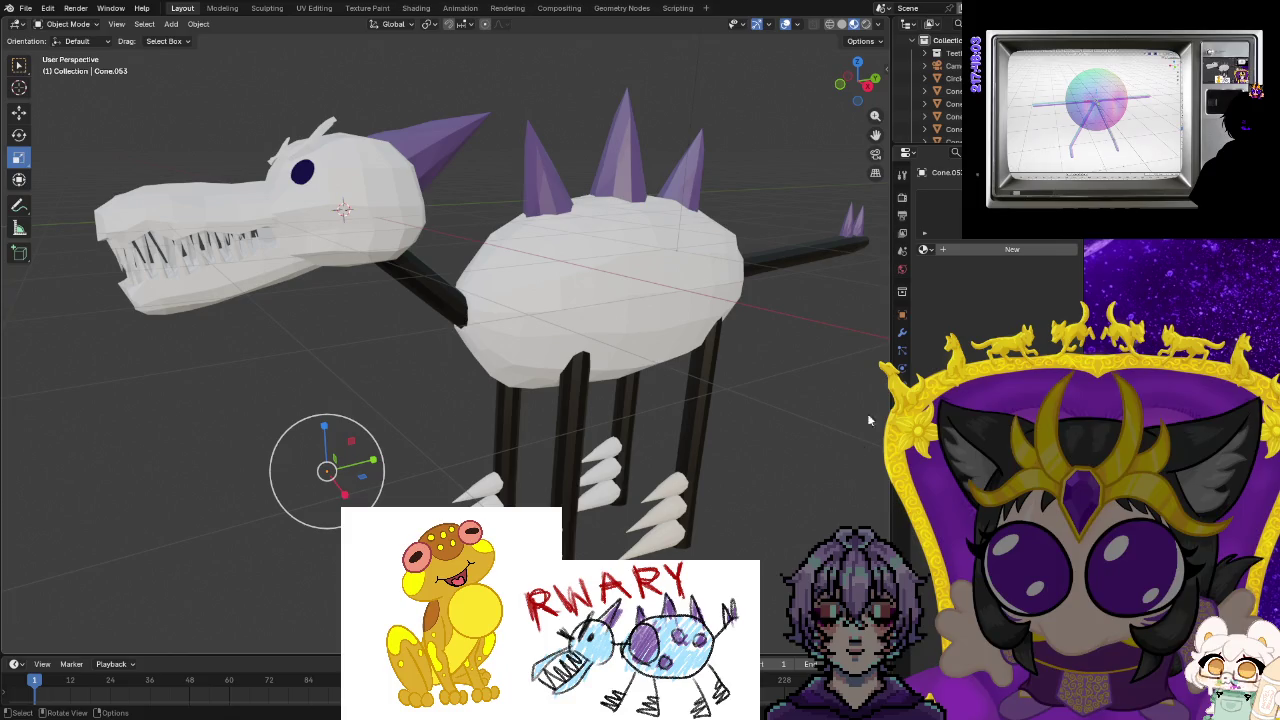
Give the remaining white claws Material.001.
{"action": "left_click", "coordinate": [925, 250]}
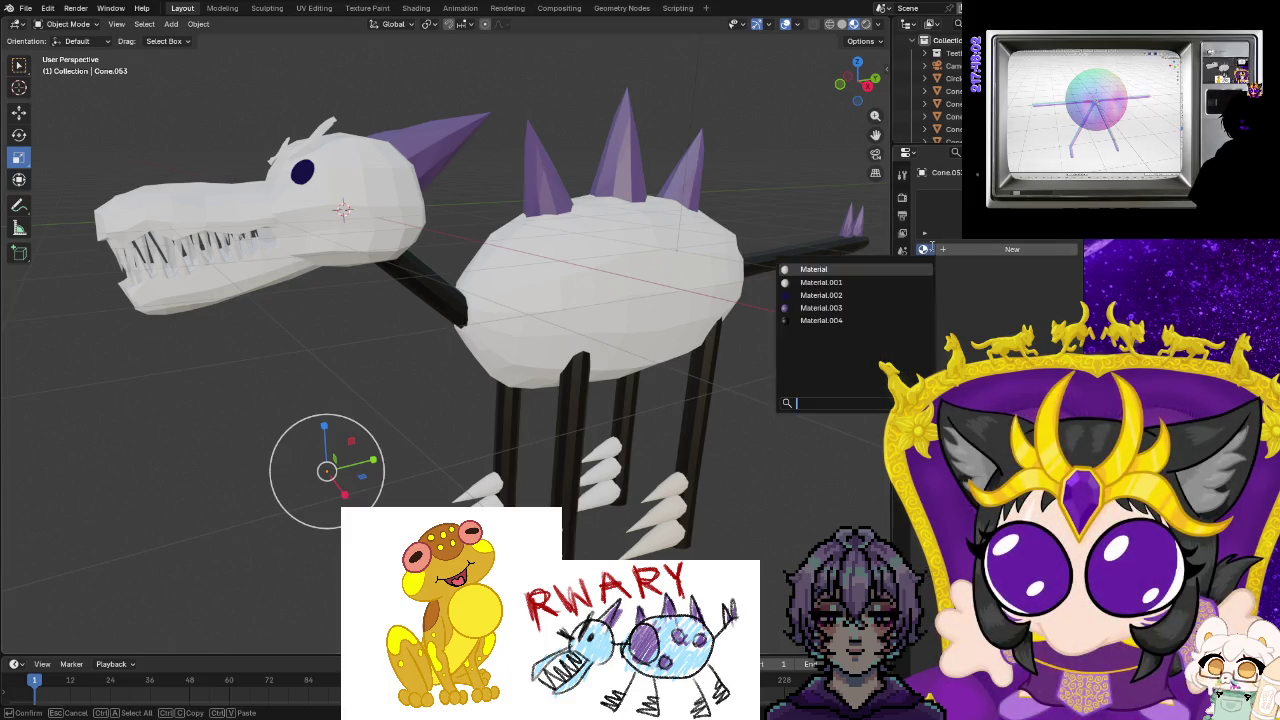
{"action": "left_click", "coordinate": [746, 393]}
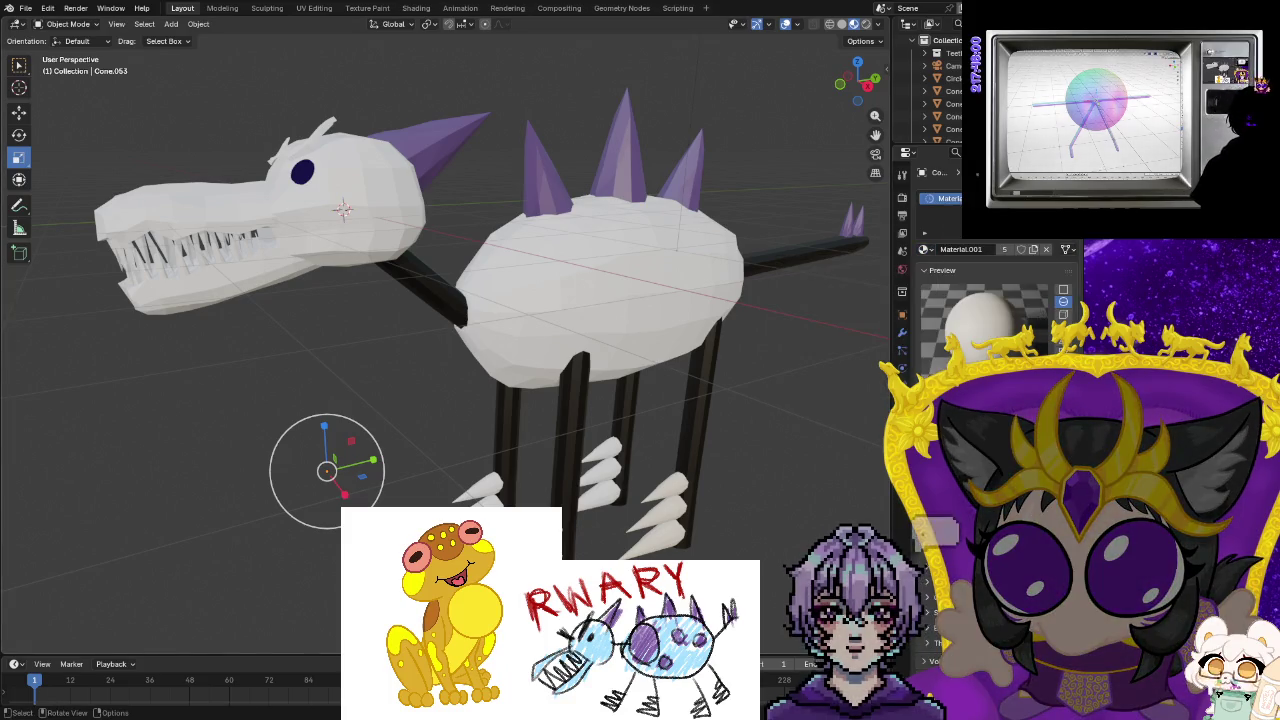
{"action": "left_click", "coordinate": [922, 252]}
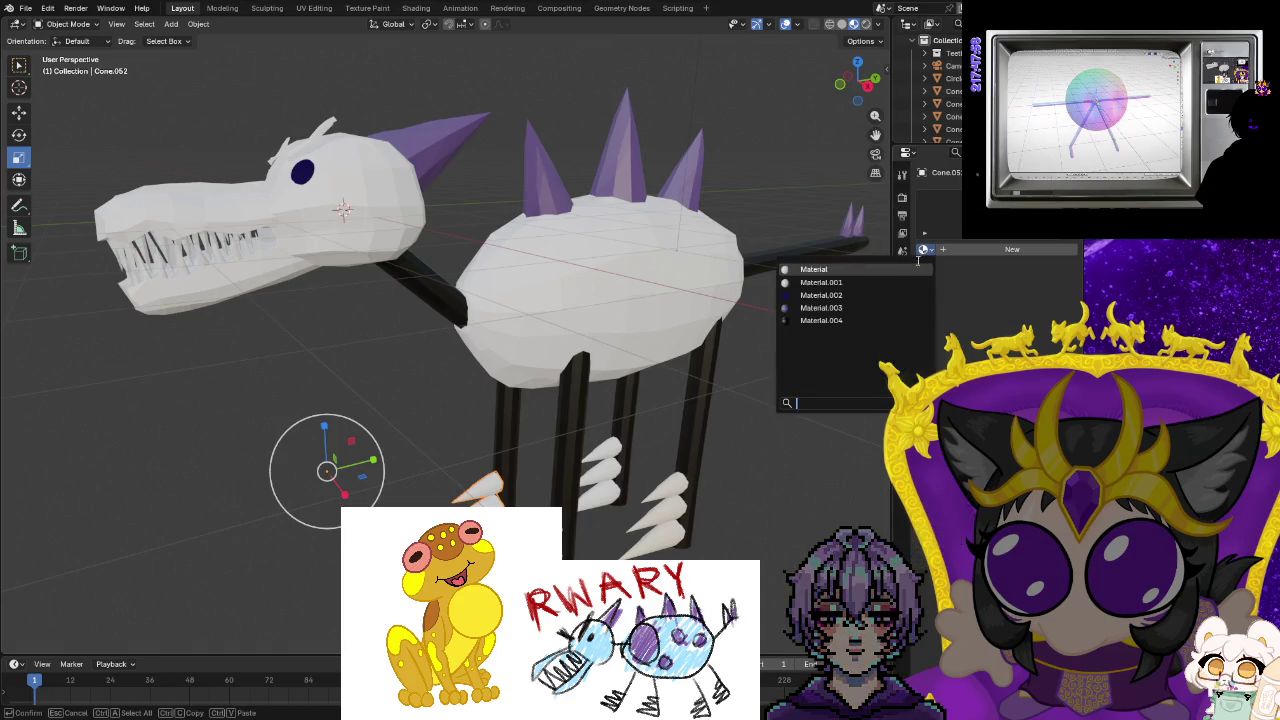
{"action": "left_click", "coordinate": [596, 502]}
{"action": "left_click", "coordinate": [923, 249]}
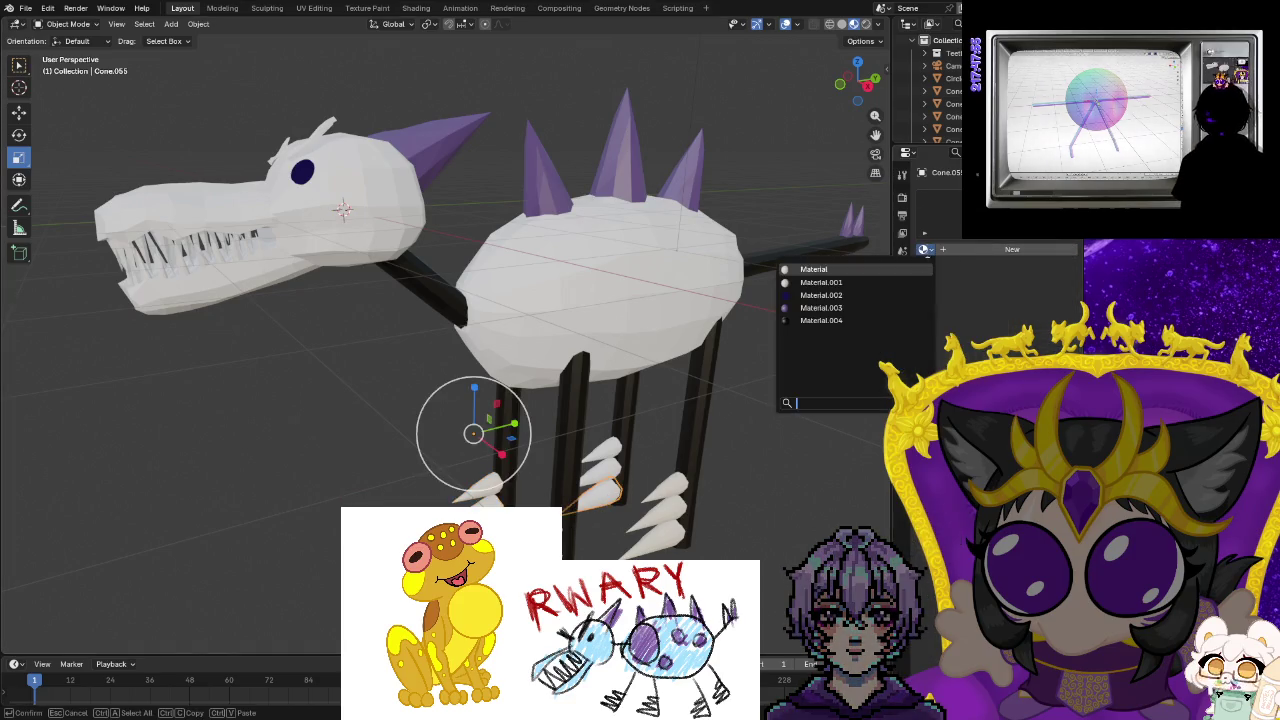
{"action": "left_click", "coordinate": [591, 484]}
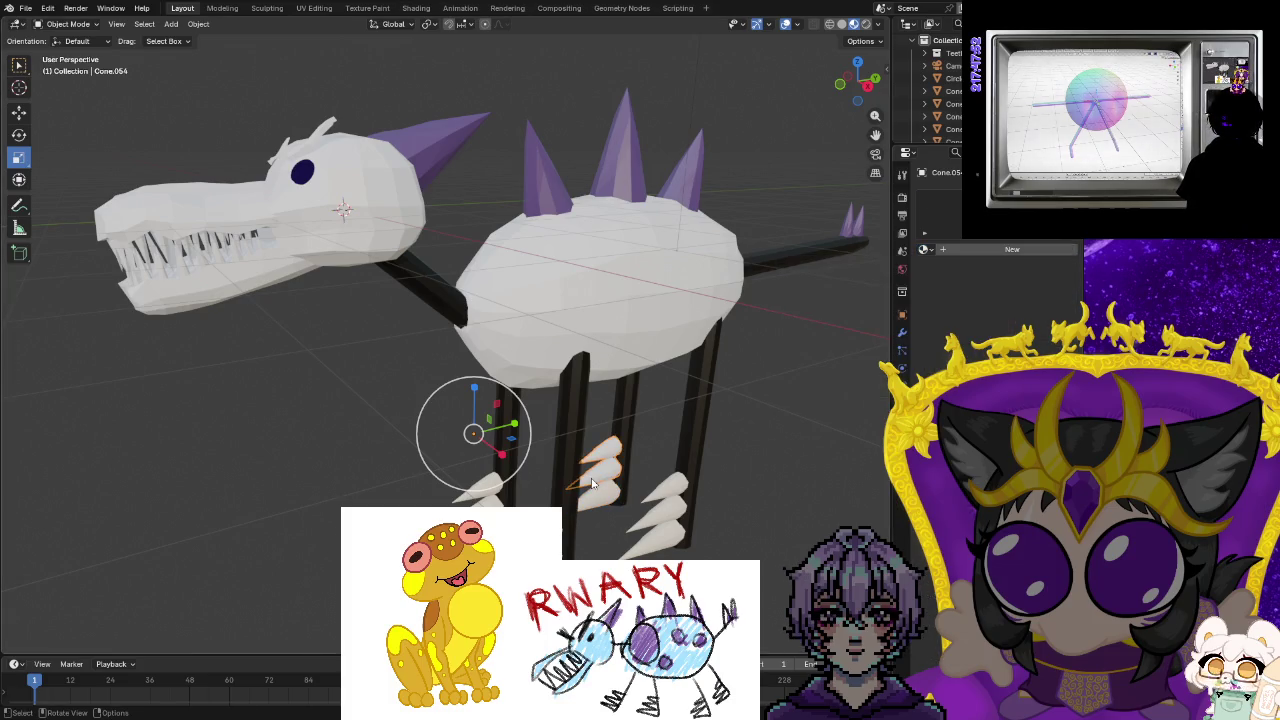
{"action": "left_click", "coordinate": [923, 249]}
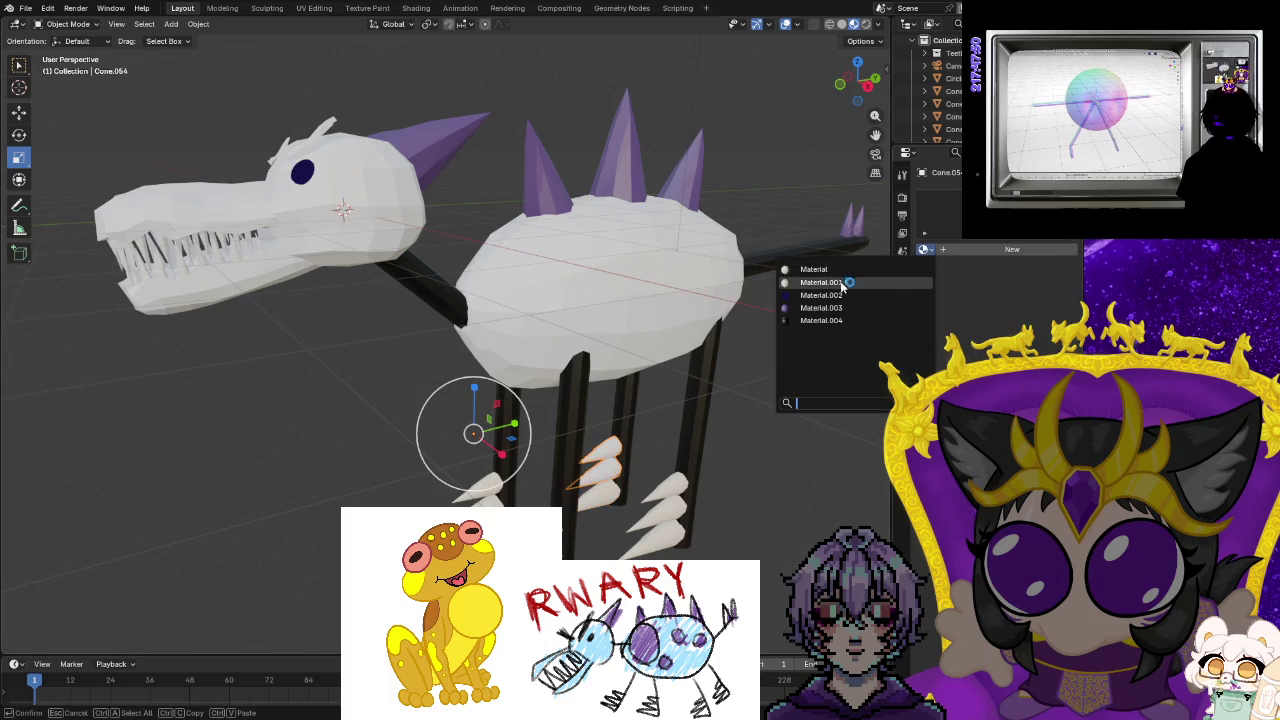
{"action": "left_click", "coordinate": [840, 284]}
Expand and select the Teeth collection in the Outliner.
{"action": "scroll", "coordinate": [935, 80], "scroll_direction": "up", "scroll_amount": 2}
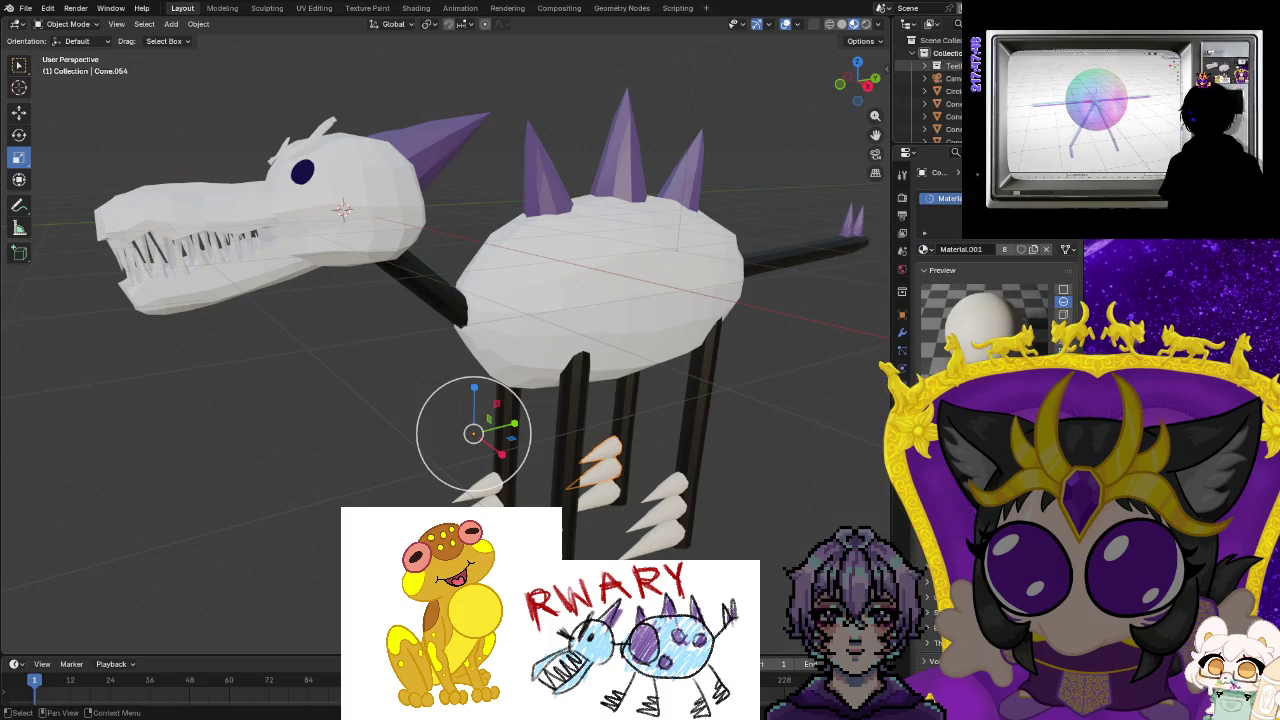
{"action": "left_click", "coordinate": [924, 66]}
{"action": "left_click", "coordinate": [952, 66]}
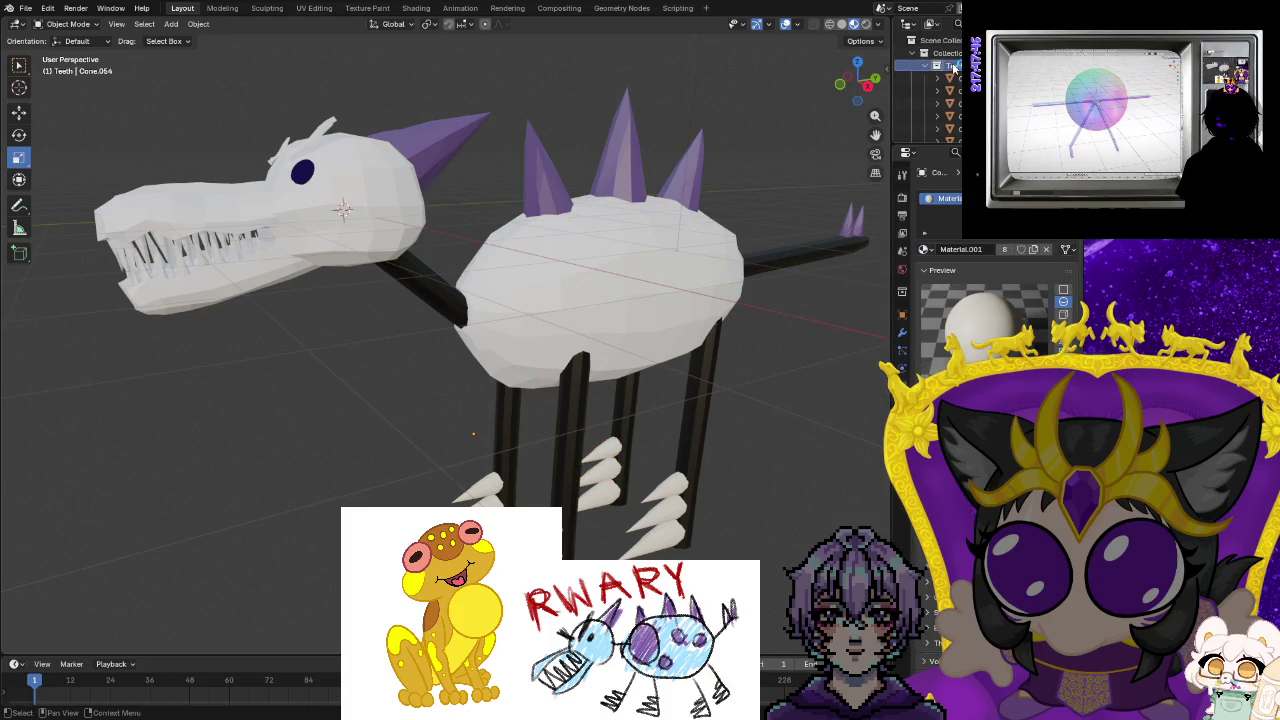
Box-select several teeth in the Outliner and assign them Material.001.
{"action": "right_click", "coordinate": [952, 66]}
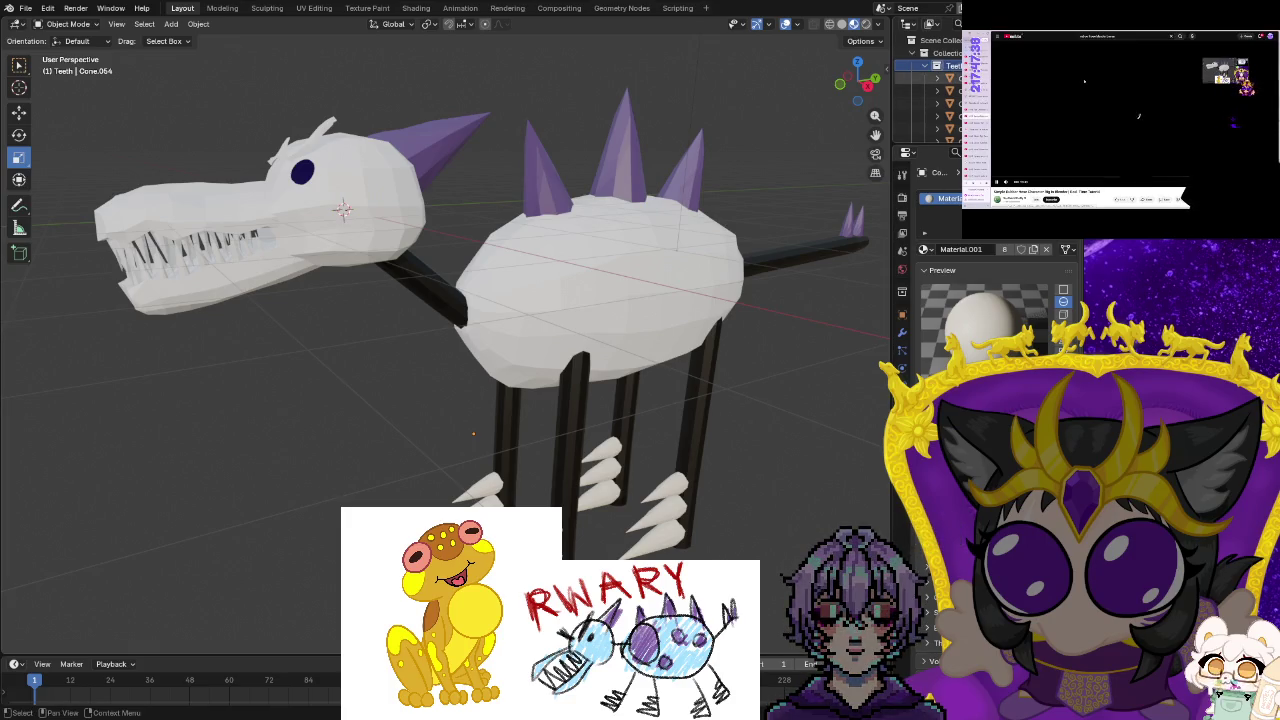
{"action": "left_click", "coordinate": [952, 66]}
{"action": "key", "text": "b"}
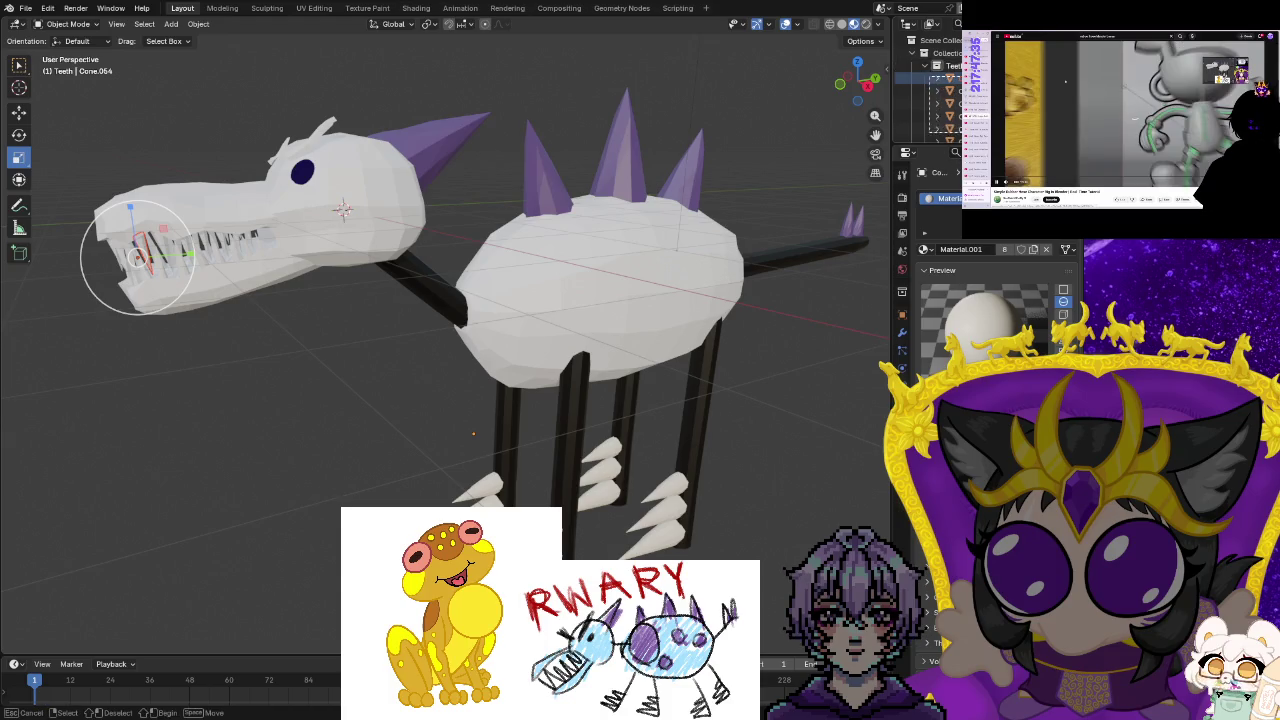
{"action": "left_click_drag", "start_coordinate": [945, 72], "coordinate": [958, 142]}
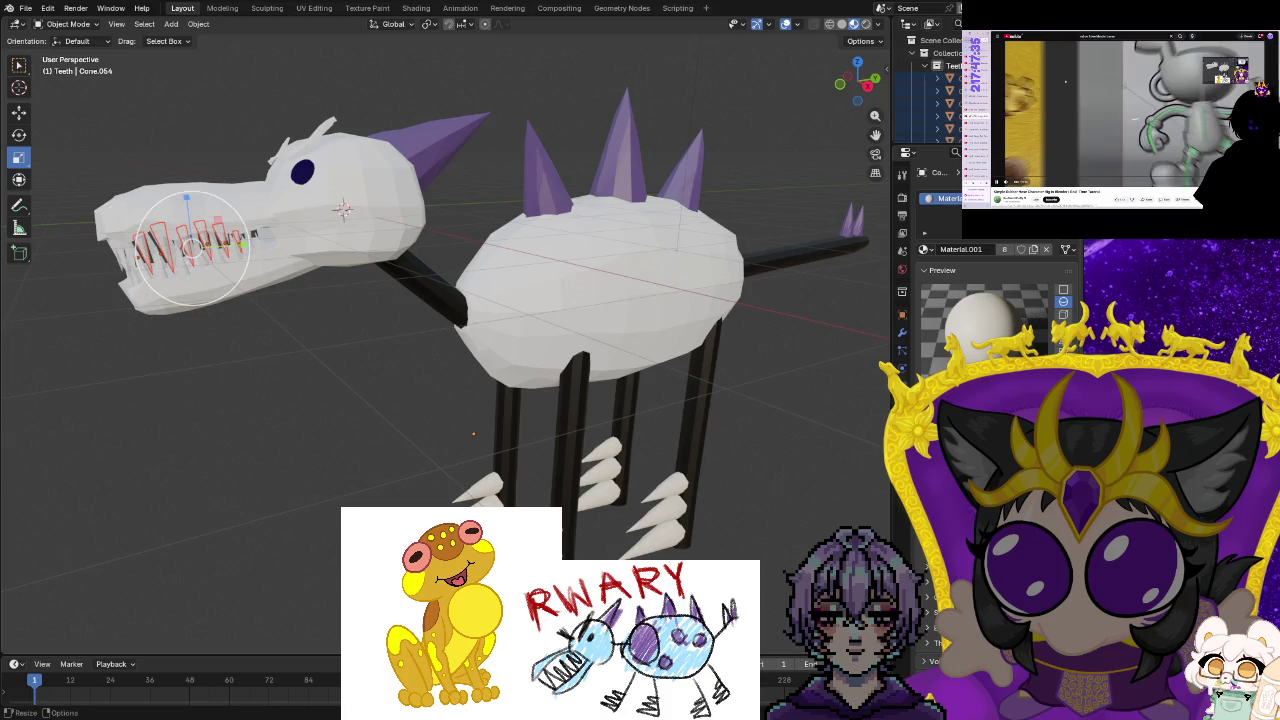
{"action": "left_click", "coordinate": [925, 249]}
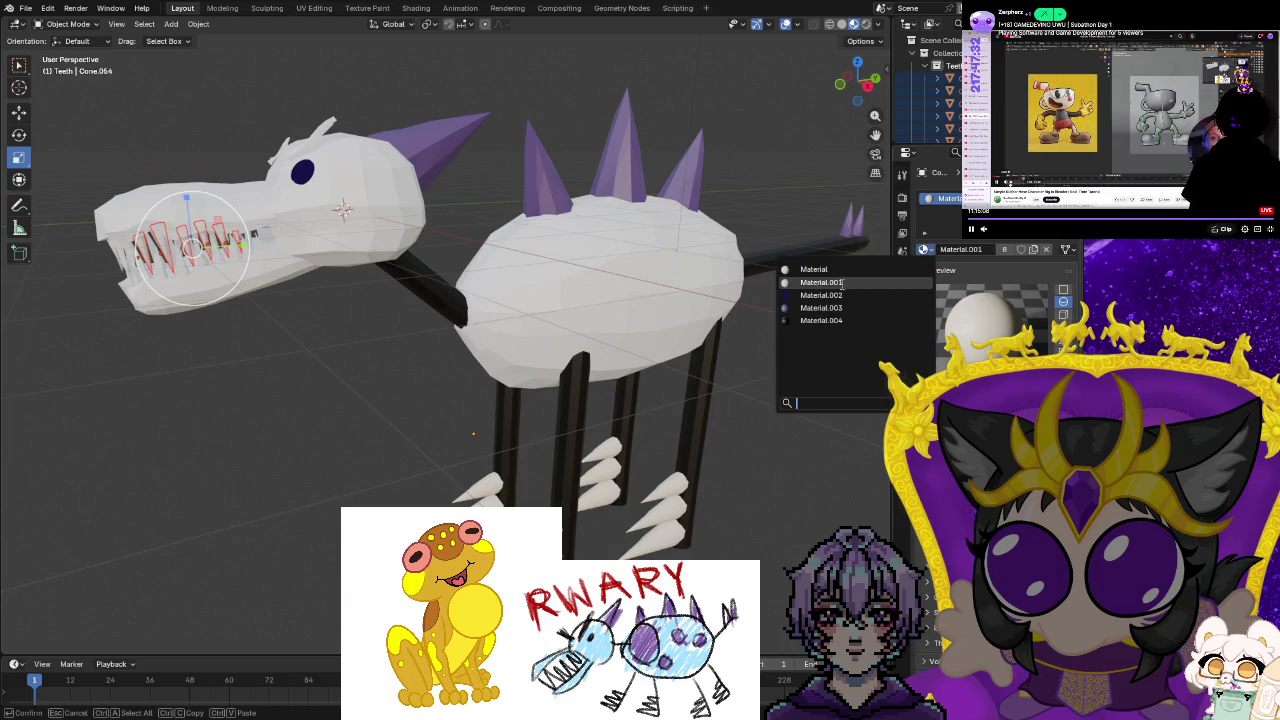
{"action": "left_click", "coordinate": [789, 281]}
{"action": "left_click", "coordinate": [791, 283]}
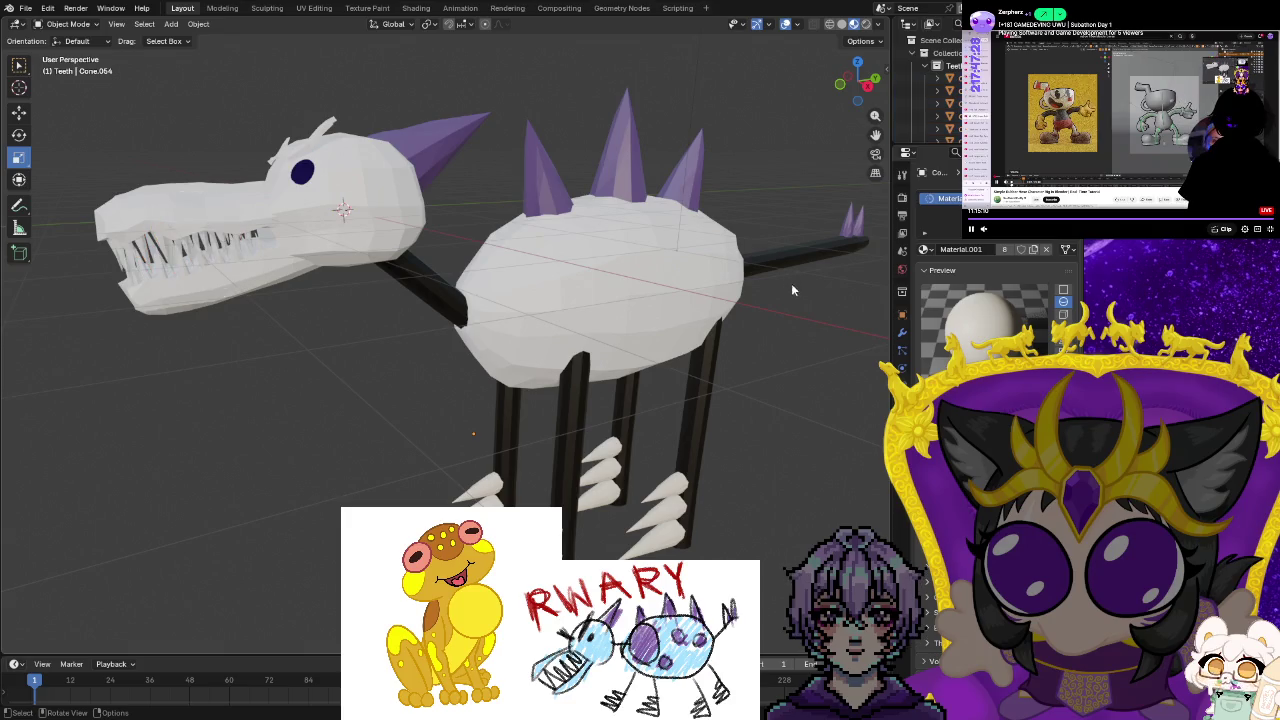
Assign Material.001 to the first individual tooth in the Teeth list.
{"action": "mouse_move", "coordinate": [424, 396]}
{"action": "middle_mouse_down"}
{"action": "mouse_move", "coordinate": [212, 416]}
{"action": "mouse_move", "coordinate": [363, 397]}
{"action": "mouse_move", "coordinate": [307, 409]}
{"action": "middle_mouse_up"}
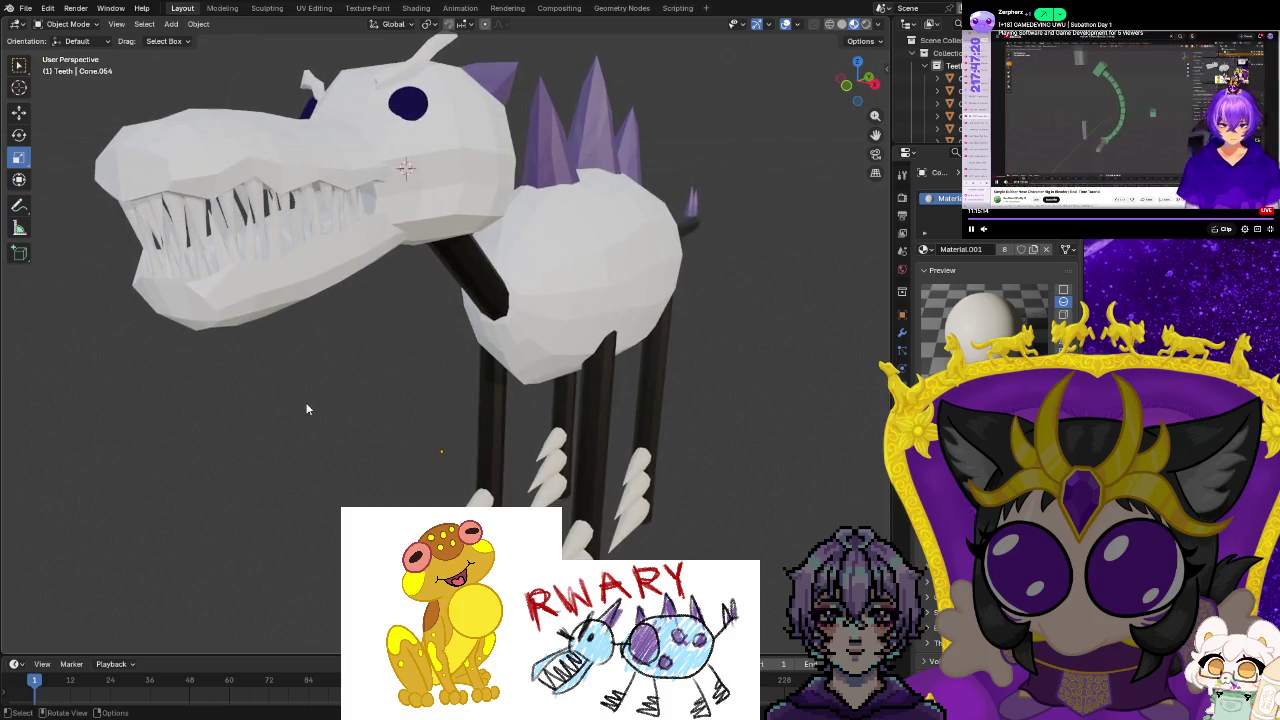
{"action": "left_click", "coordinate": [950, 77]}
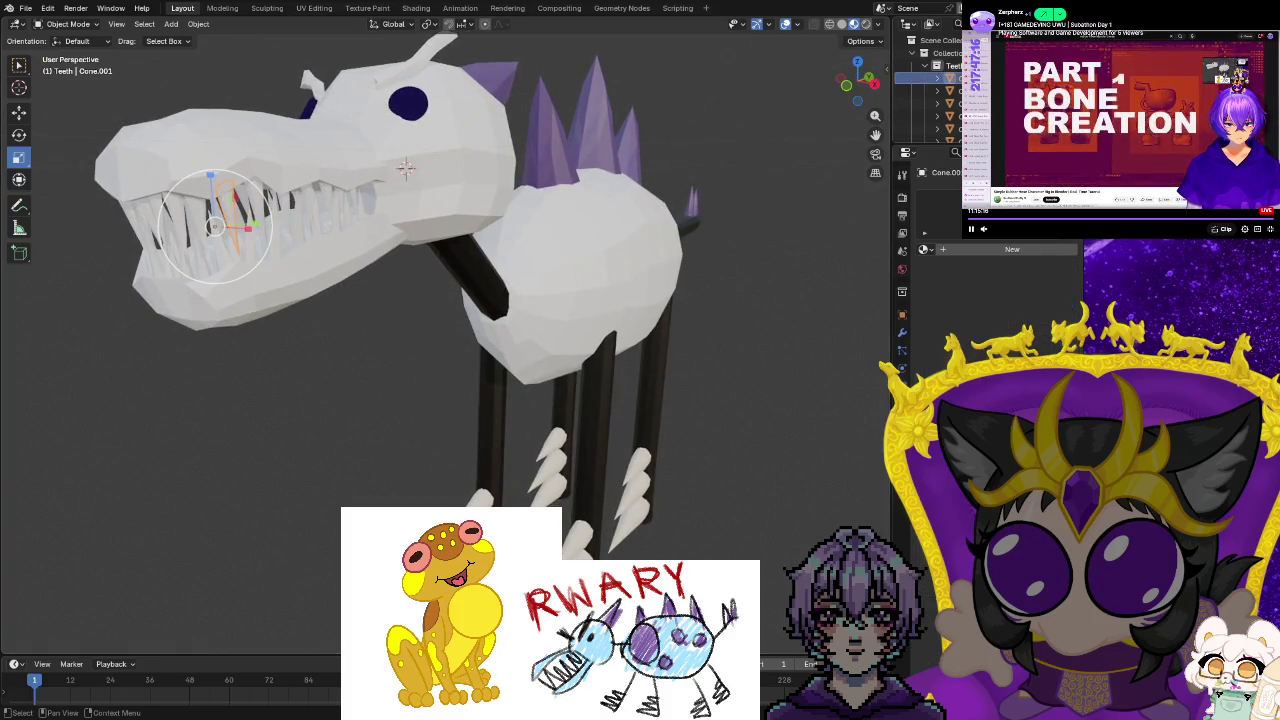
{"action": "left_click", "coordinate": [925, 252]}
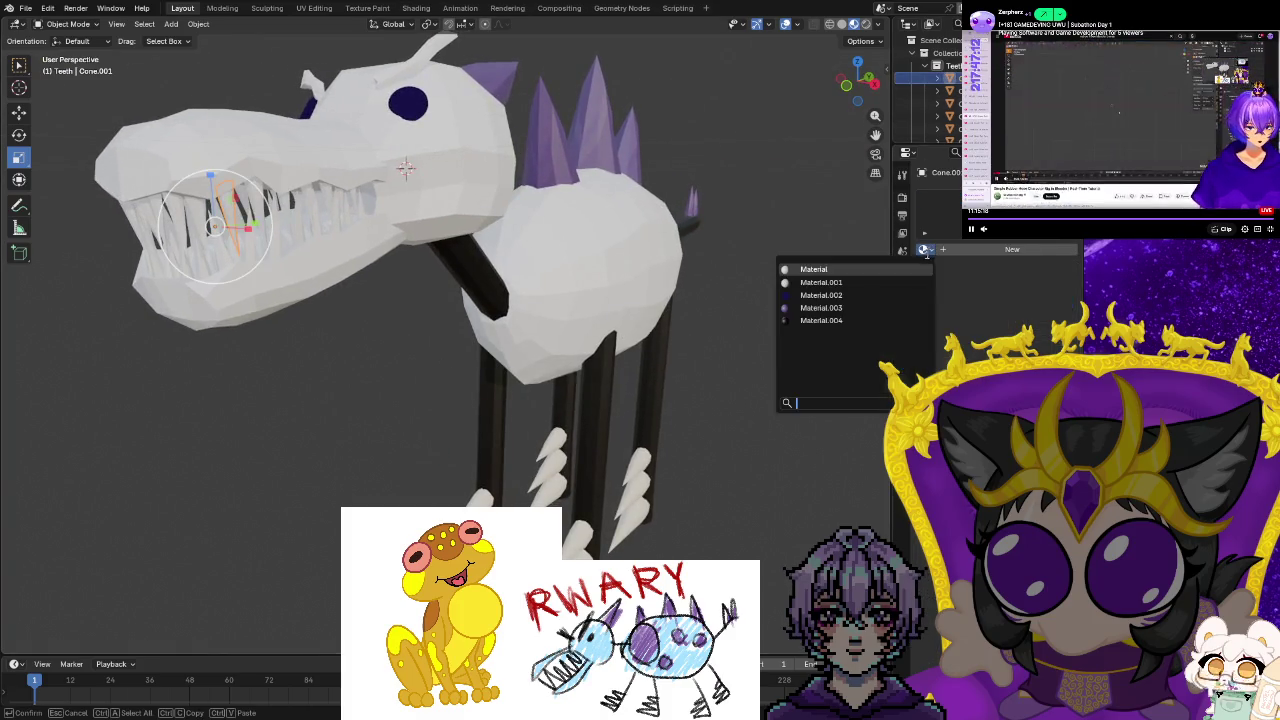
{"action": "left_click", "coordinate": [850, 284]}
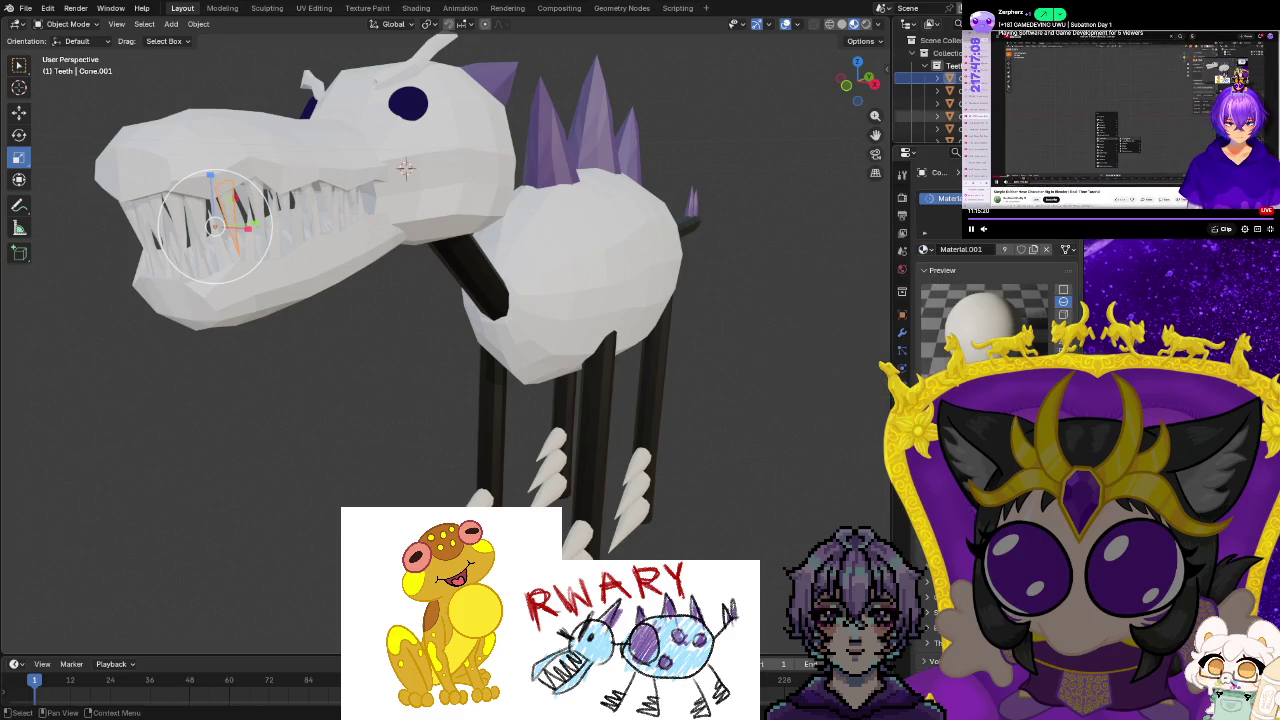
{"action": "left_click", "coordinate": [950, 90]}
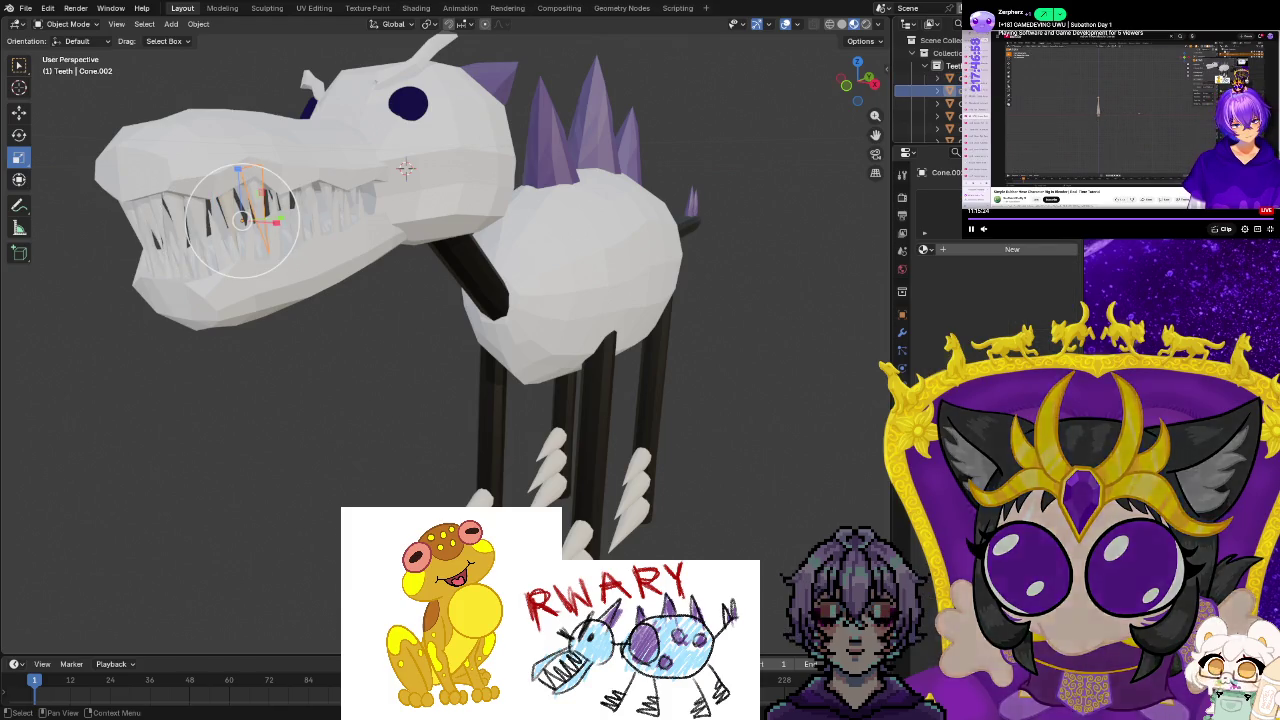
{"action": "left_click", "coordinate": [925, 249]}
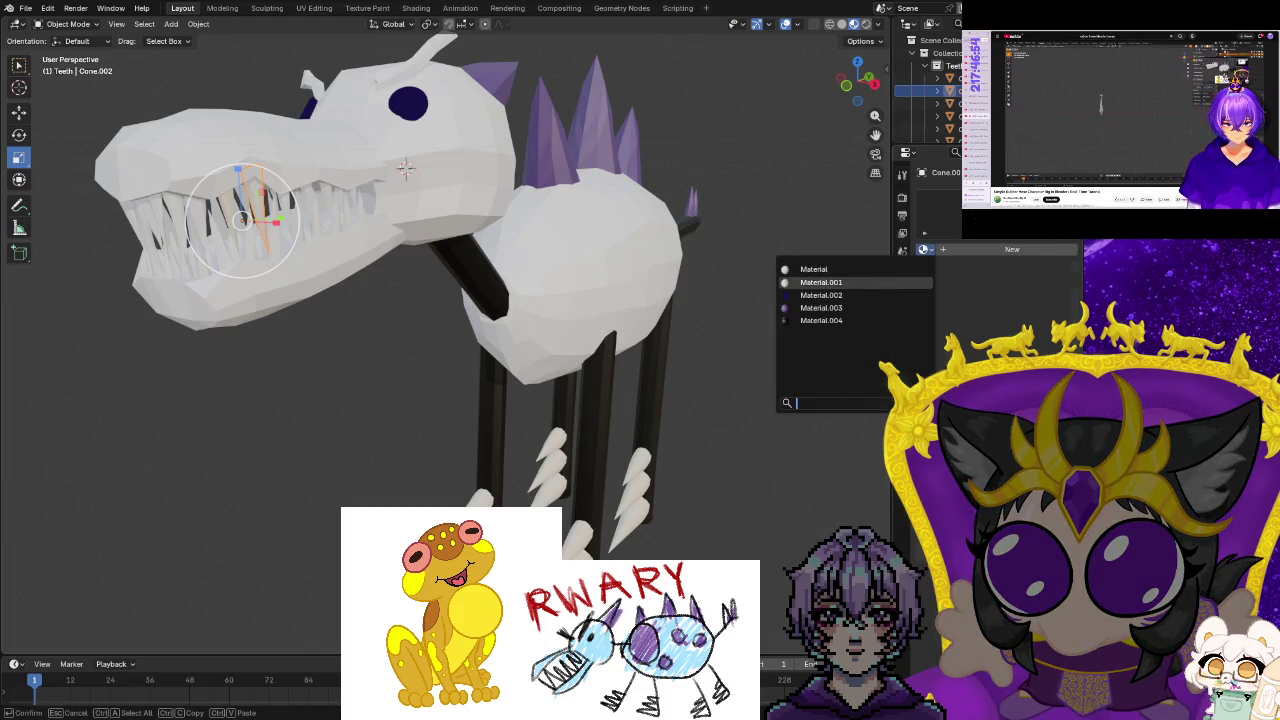
Give the next teeth down the Teeth list Material.001.
{"action": "left_click", "coordinate": [950, 102]}
{"action": "left_click", "coordinate": [924, 249]}
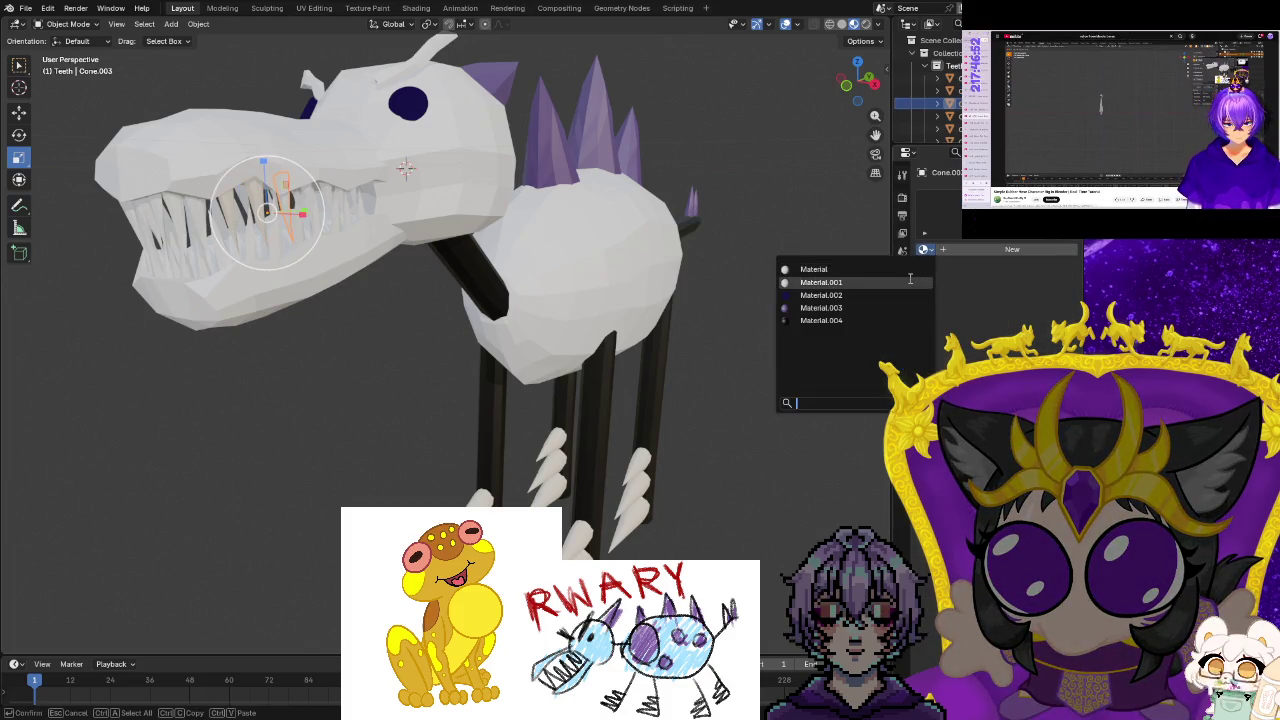
{"action": "left_click", "coordinate": [950, 115]}
{"action": "left_click", "coordinate": [924, 249]}
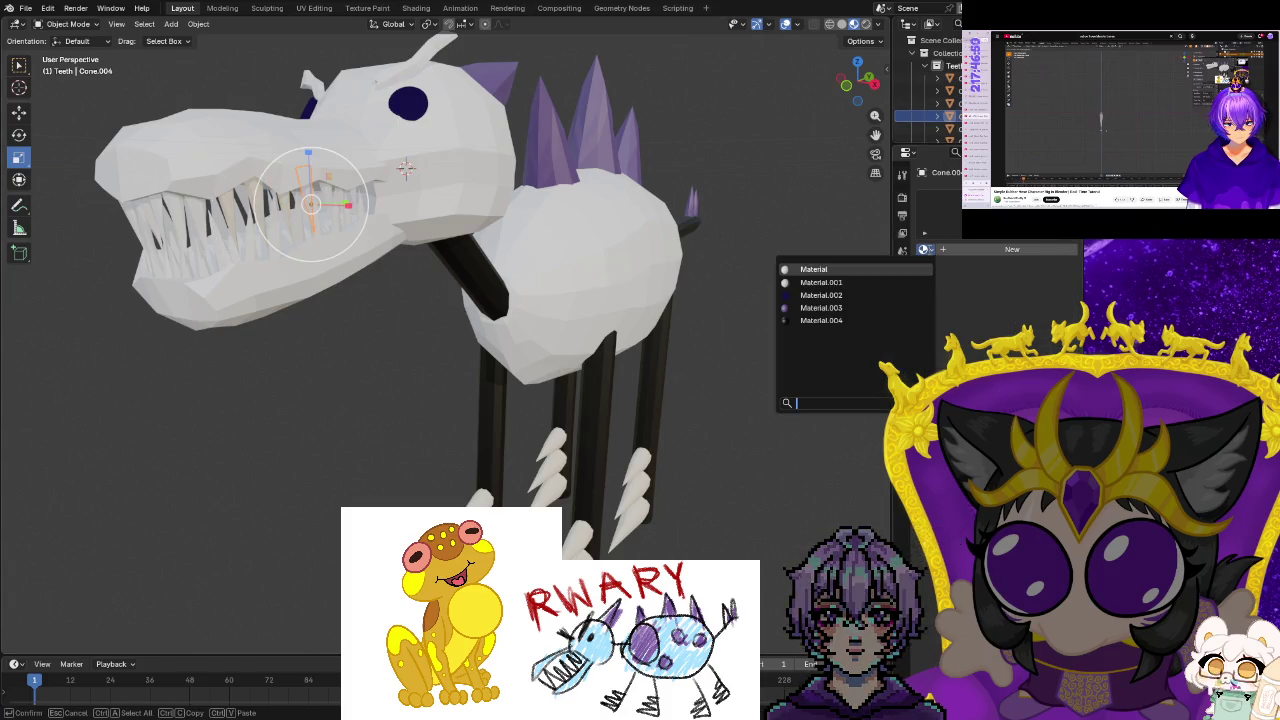
{"action": "left_click", "coordinate": [893, 284]}
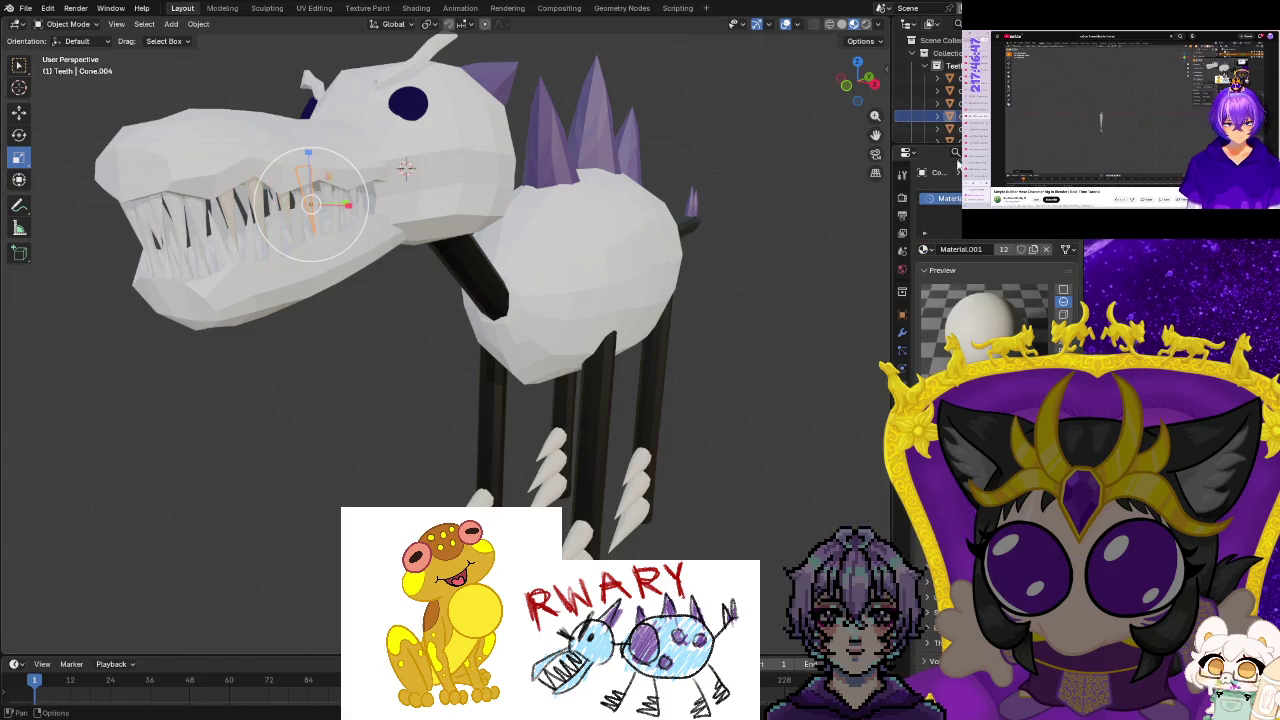
{"action": "left_click", "coordinate": [950, 128]}
{"action": "left_click", "coordinate": [929, 250]}
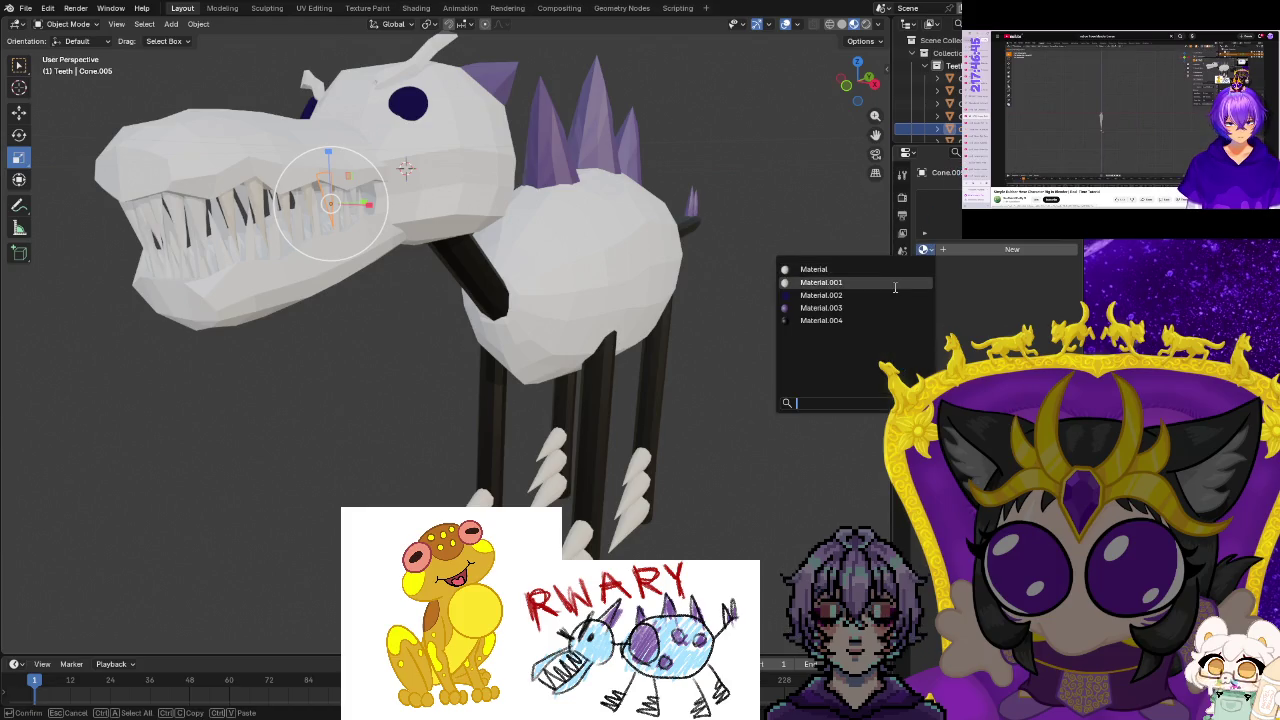
{"action": "left_click", "coordinate": [917, 282]}
Select another tooth piece further down and apply Material.001.
{"action": "scroll", "coordinate": [923, 100], "scroll_direction": "down", "scroll_amount": 3}
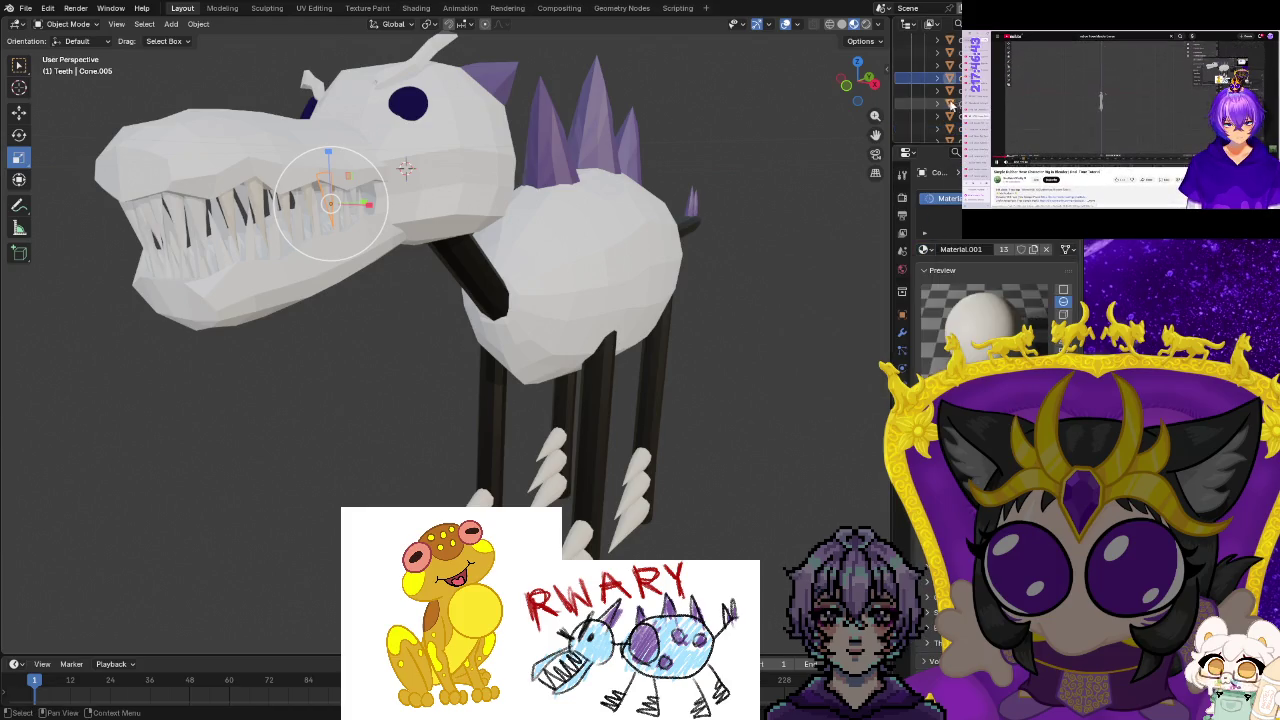
{"action": "left_click", "coordinate": [940, 120], "text": "shift"}
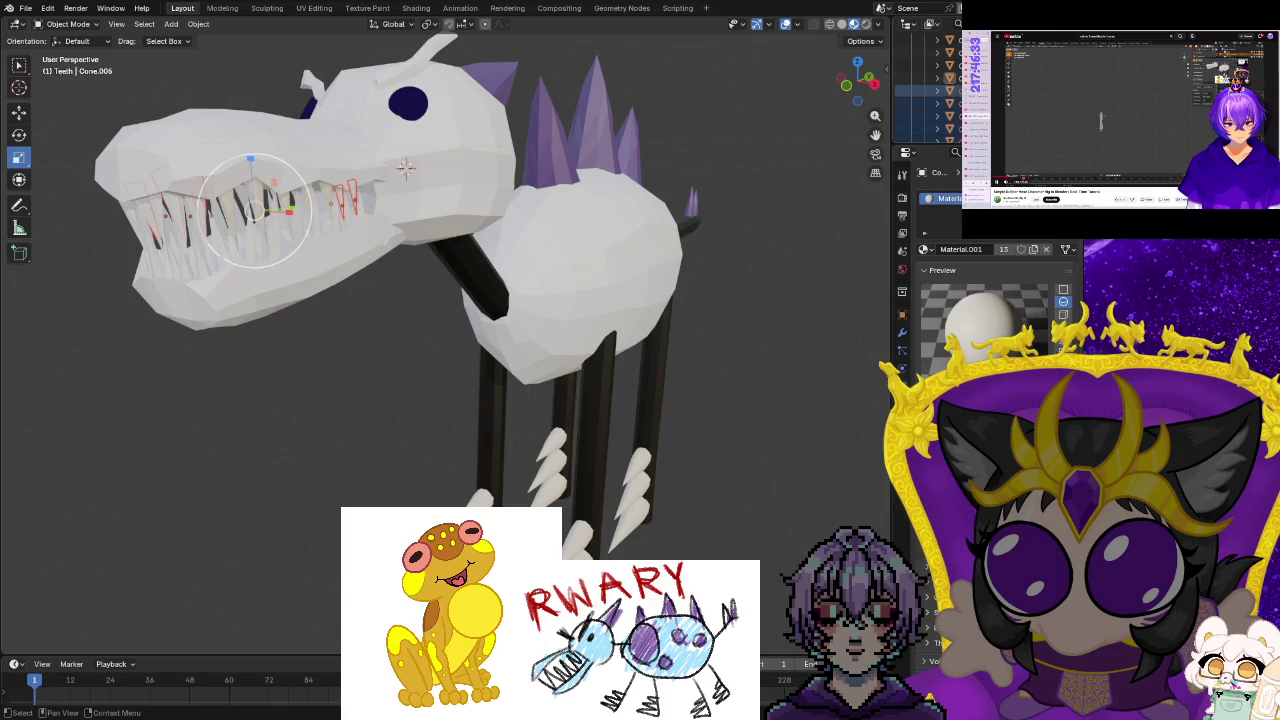
{"action": "left_click", "coordinate": [925, 91]}
{"action": "mouse_move", "coordinate": [375, 331]}
{"action": "middle_mouse_down"}
{"action": "mouse_move", "coordinate": [367, 323]}
{"action": "mouse_move", "coordinate": [817, 195]}
{"action": "middle_mouse_up"}
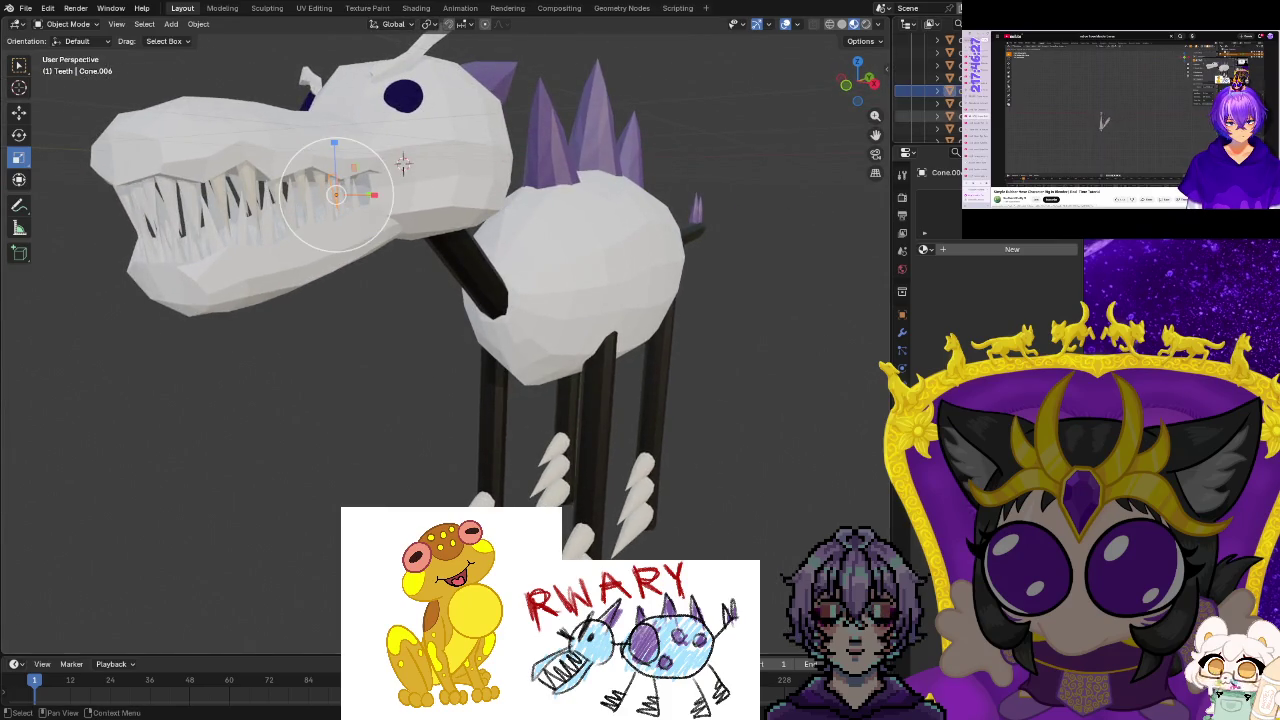
{"action": "left_click", "coordinate": [923, 249]}
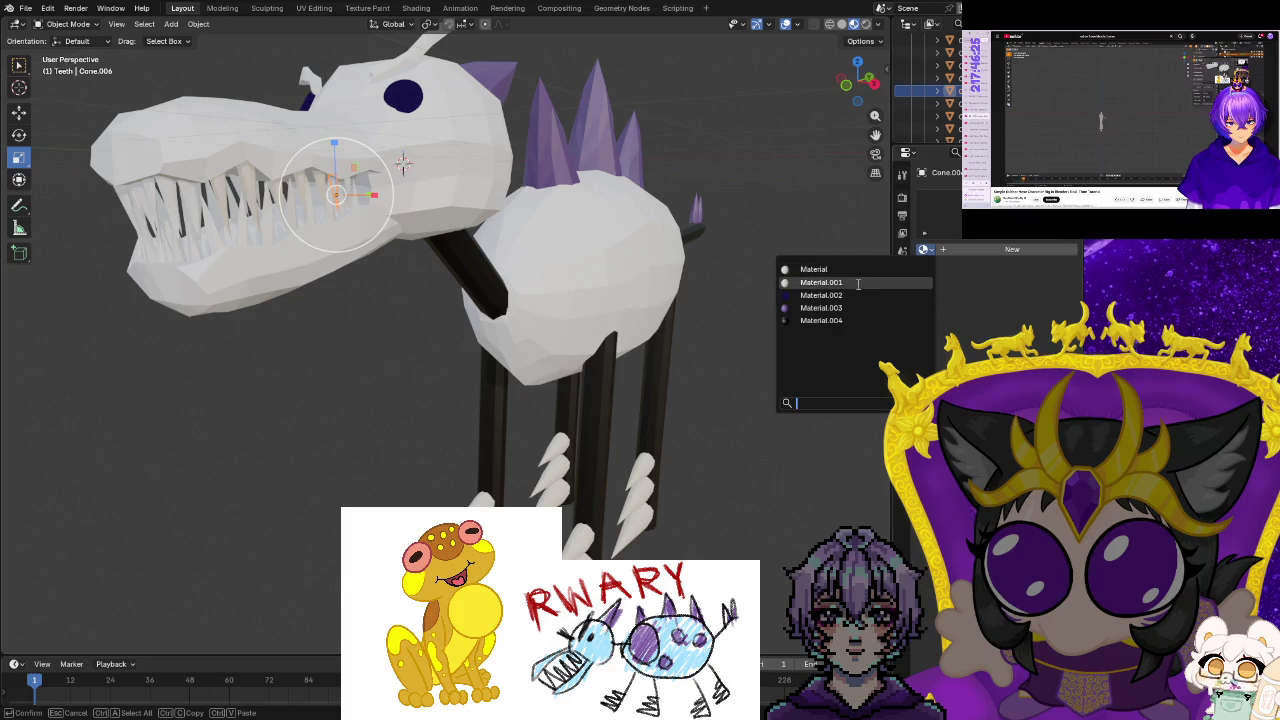
{"action": "left_click", "coordinate": [820, 282]}
Assign Material.001 to the last two tooth pieces.
{"action": "left_click", "coordinate": [945, 103]}
{"action": "left_click", "coordinate": [923, 249]}
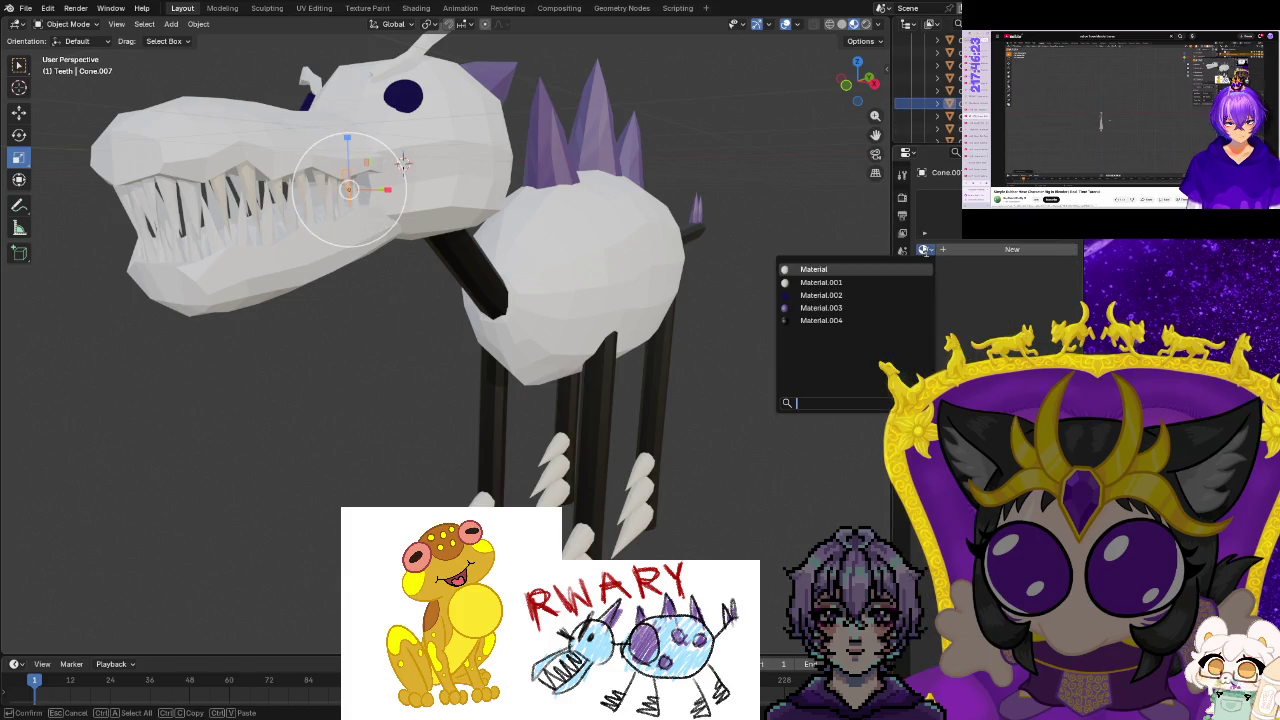
{"action": "left_click", "coordinate": [900, 288]}
{"action": "left_click", "coordinate": [945, 116]}
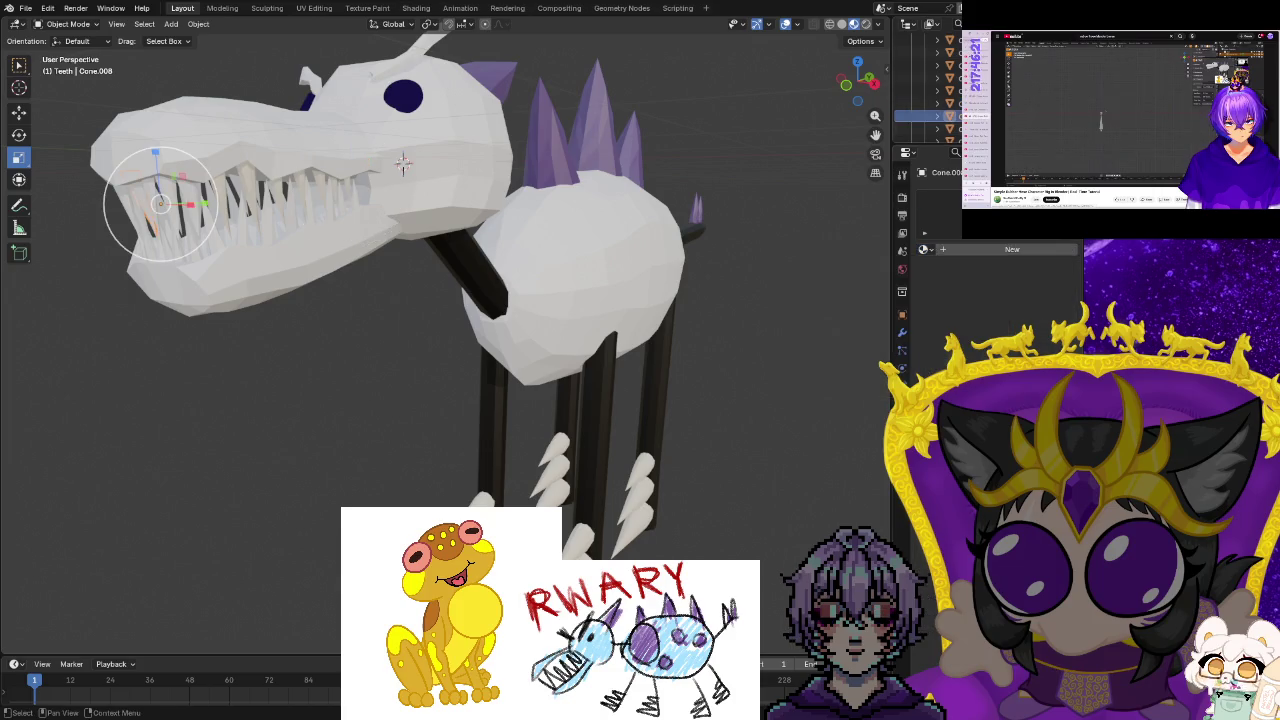
{"action": "left_click", "coordinate": [923, 249]}
{"action": "left_click", "coordinate": [878, 286]}
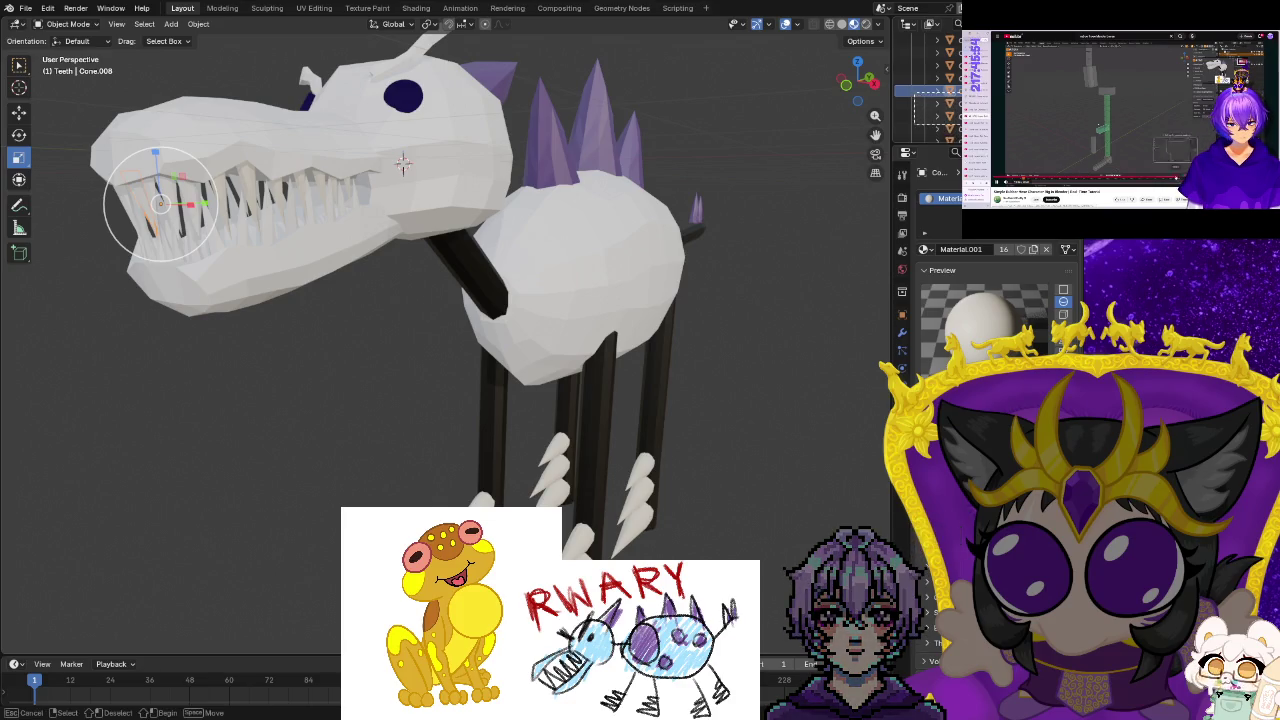
Box-select the remaining tooth cones in the Outliner and give them the white Material.001.
{"action": "left_click_drag", "start_coordinate": [960, 138], "coordinate": [937, 57]}
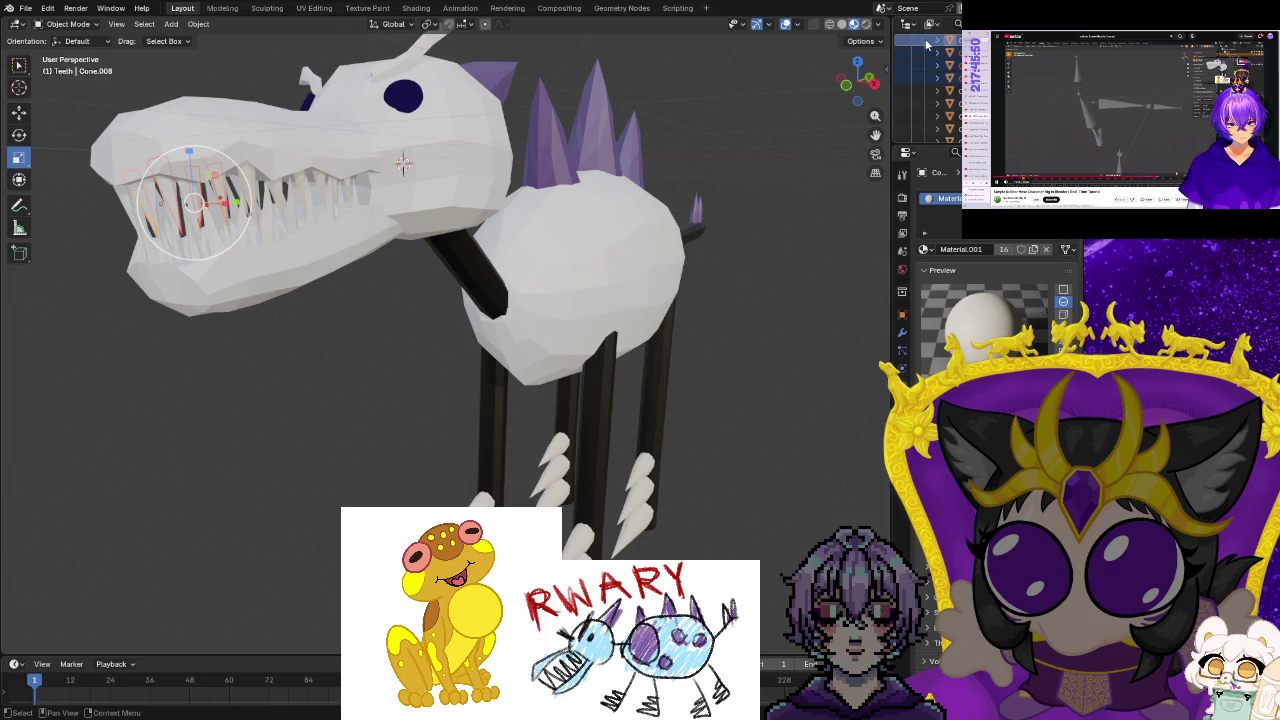
{"action": "left_click_drag", "start_coordinate": [937, 57], "coordinate": [920, 142]}
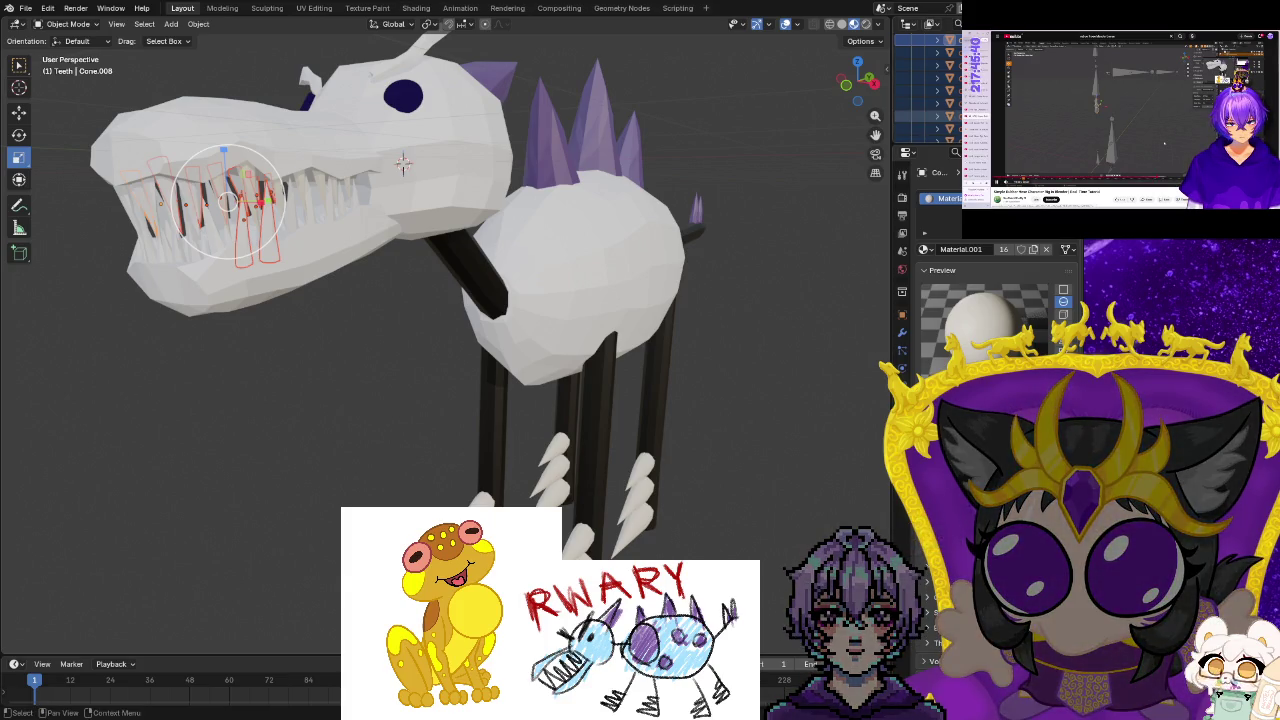
{"action": "left_click", "coordinate": [924, 249]}
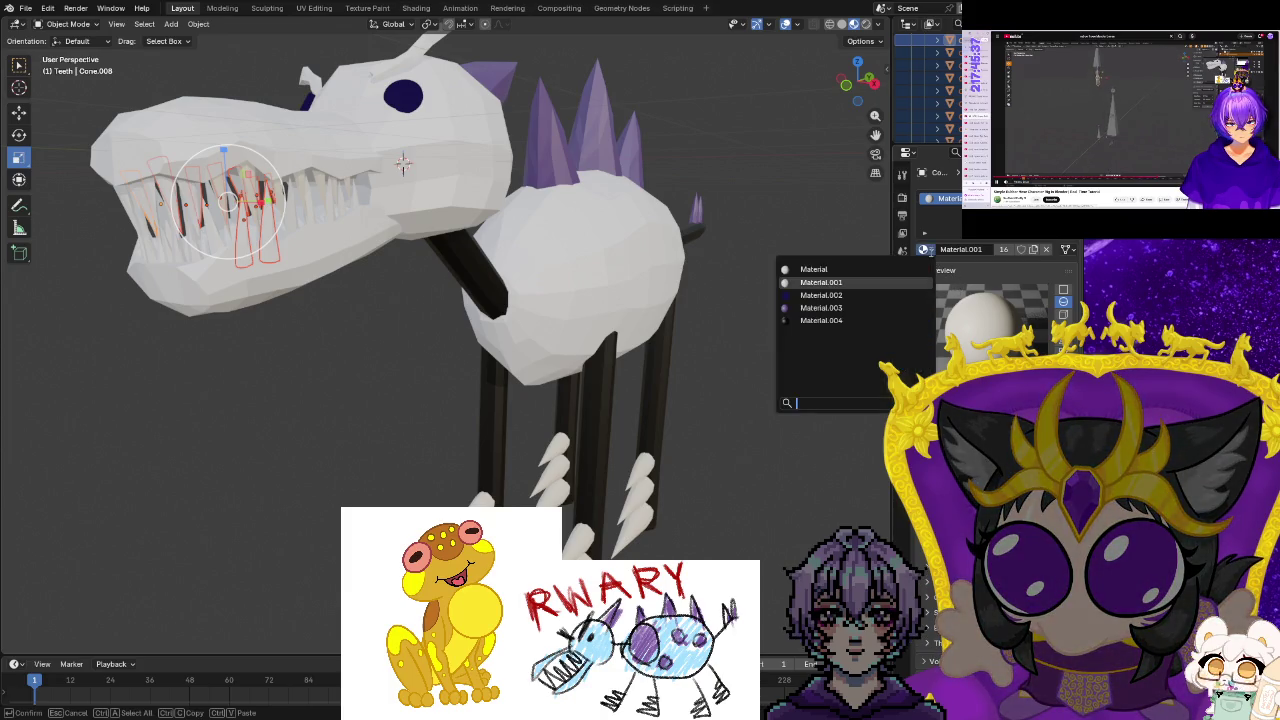
{"action": "left_click", "coordinate": [808, 284]}
{"action": "mouse_move", "coordinate": [815, 287]}
{"action": "middle_mouse_down"}
{"action": "mouse_move", "coordinate": [440, 375]}
{"action": "mouse_move", "coordinate": [526, 369]}
{"action": "middle_mouse_up"}
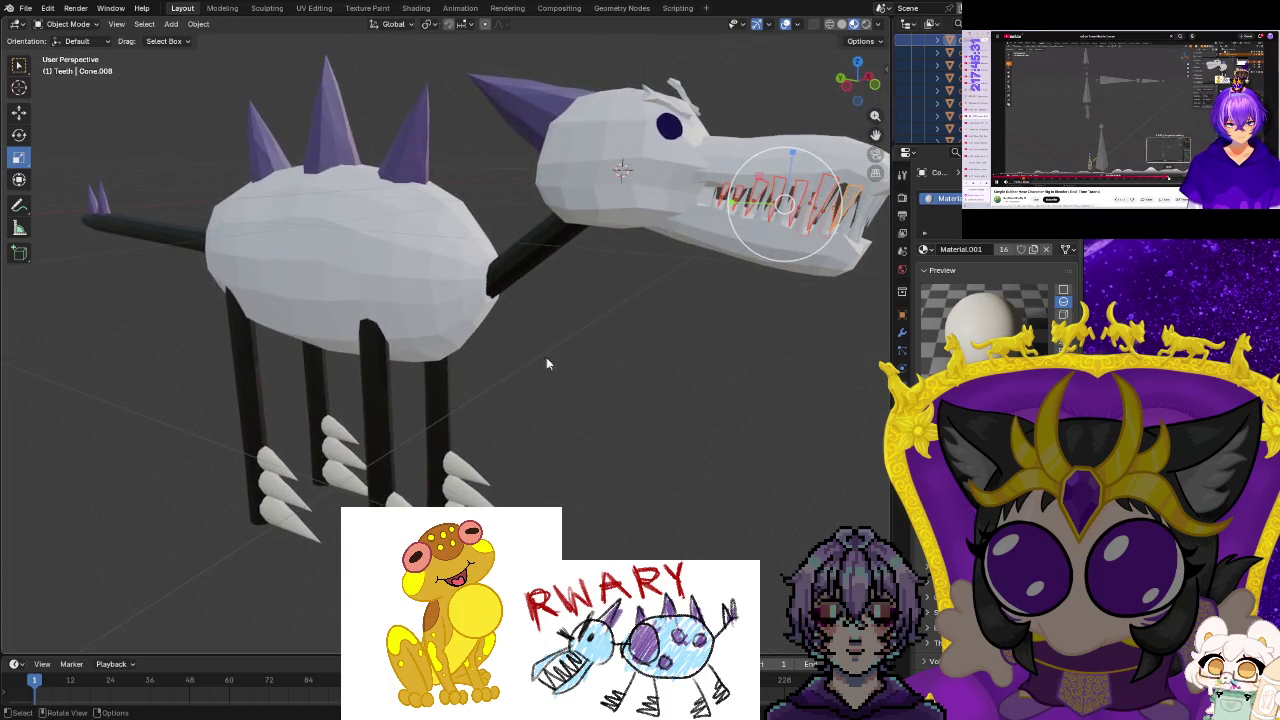
{"action": "middle_click_drag", "start_coordinate": [733, 345], "coordinate": [650, 338]}
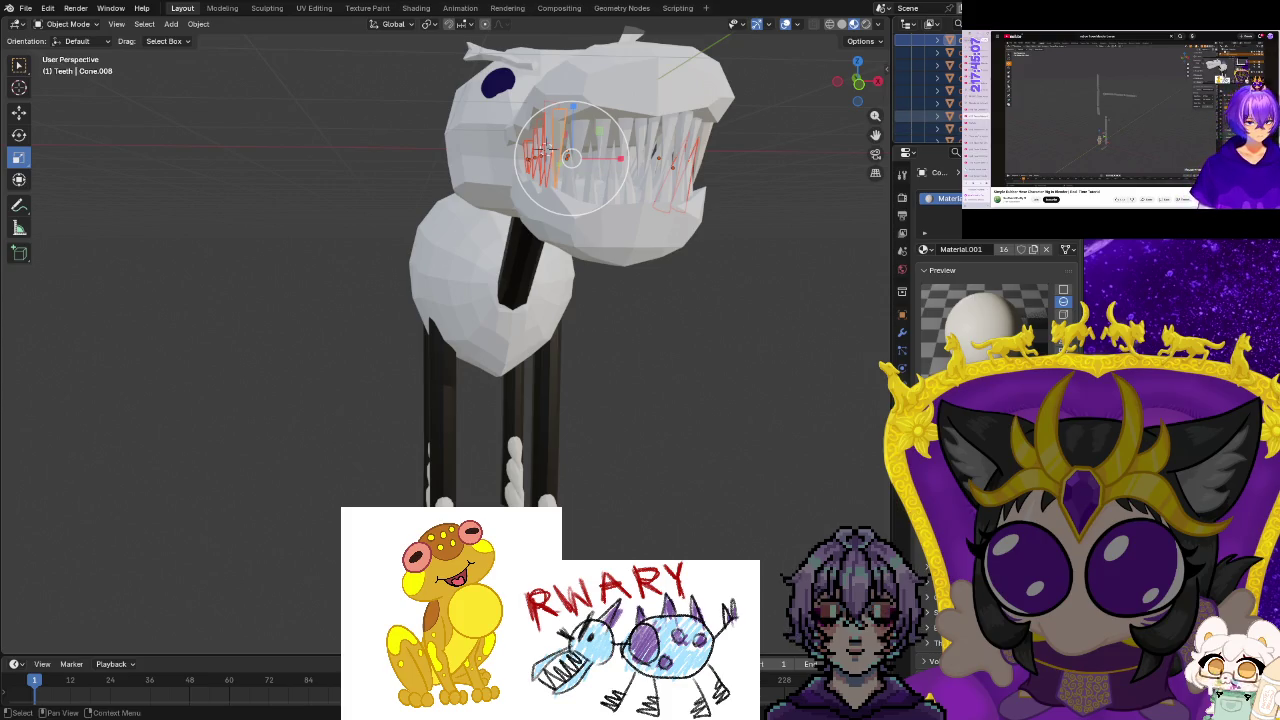
{"action": "right_click", "coordinate": [910, 121]}
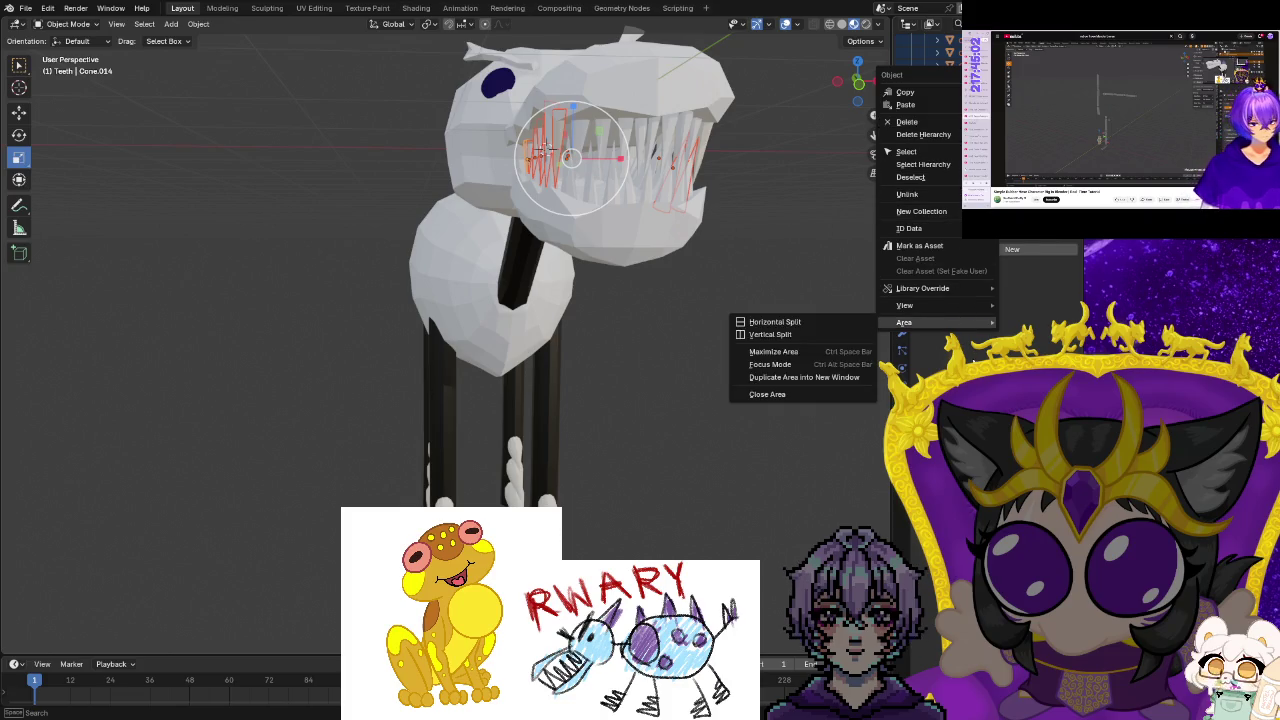
{"action": "key", "text": "Escape"}
{"action": "left_click", "coordinate": [924, 249]}
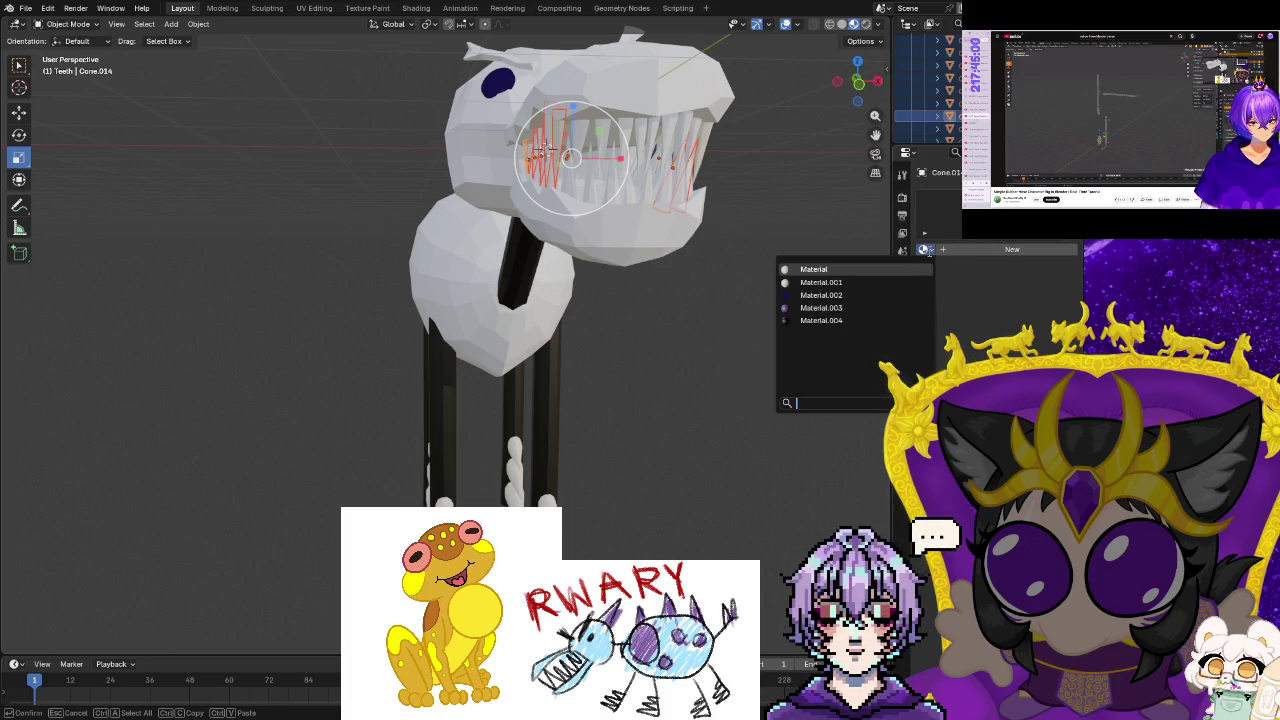
{"action": "left_click", "coordinate": [862, 281]}
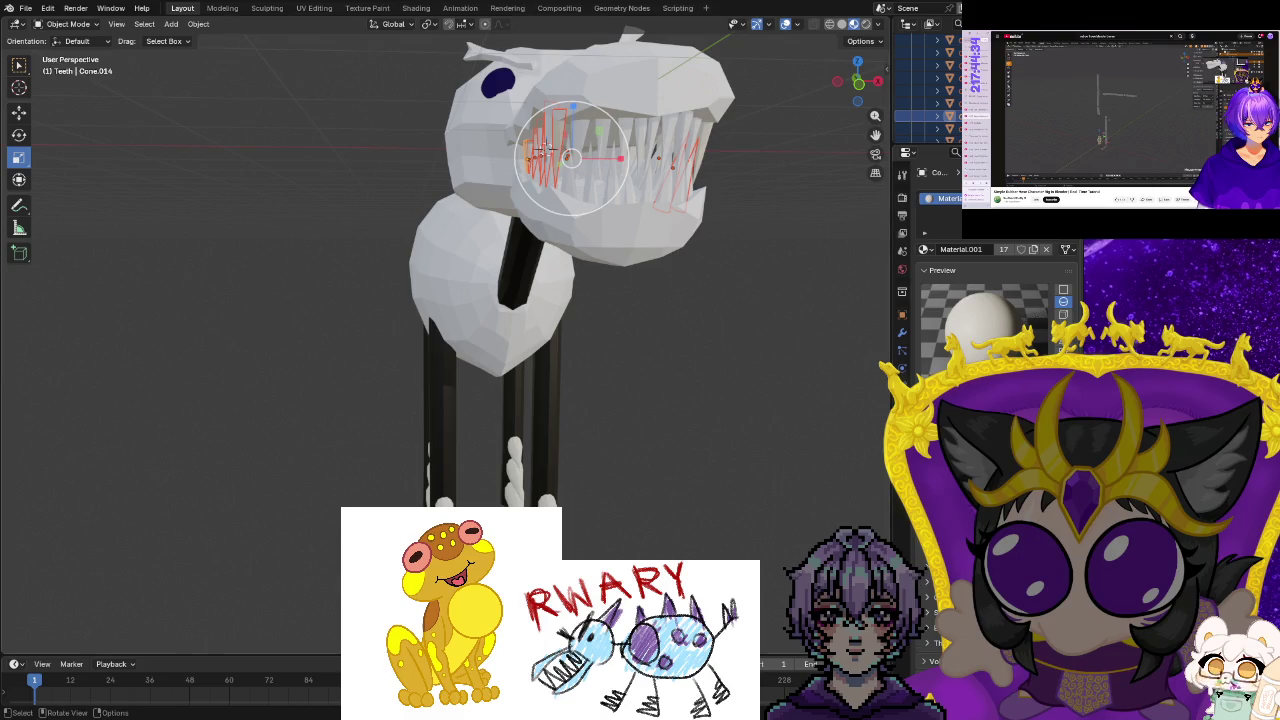
{"action": "middle_click_drag", "start_coordinate": [640, 337], "coordinate": [686, 354]}
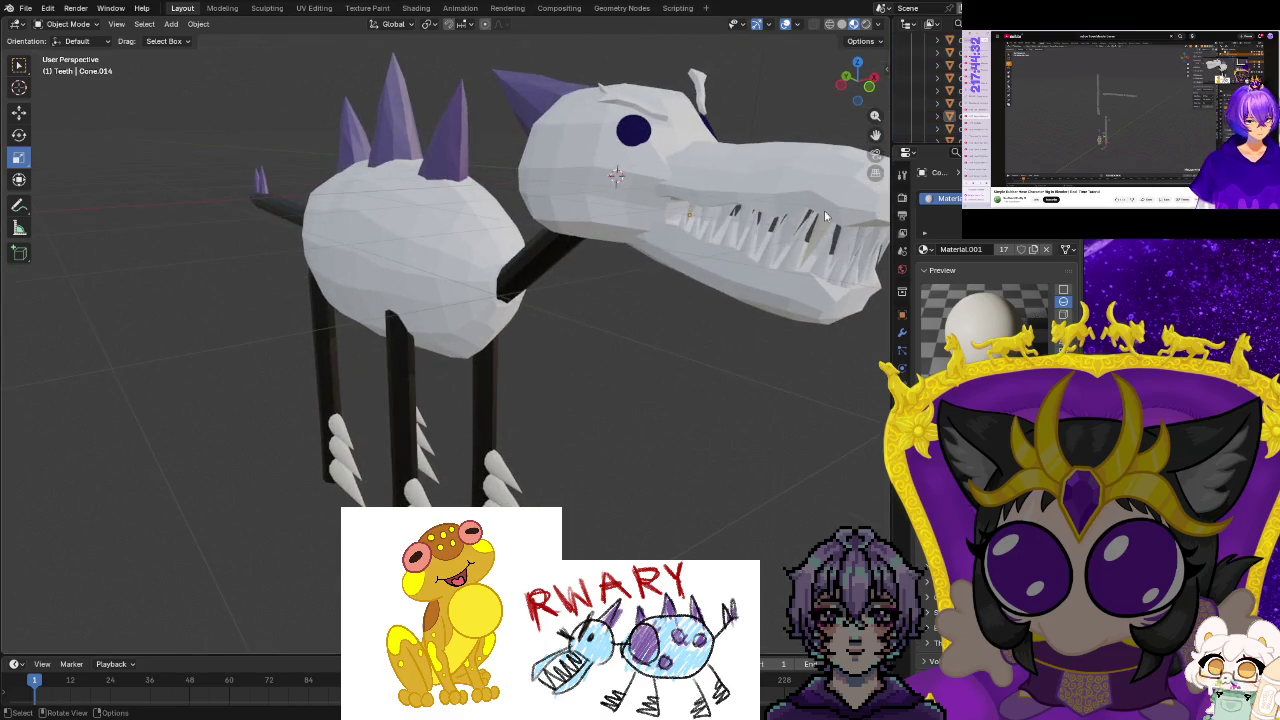
{"action": "mouse_move", "coordinate": [811, 309]}
{"action": "middle_mouse_down"}
{"action": "mouse_move", "coordinate": [762, 389]}
{"action": "mouse_move", "coordinate": [732, 385]}
{"action": "middle_mouse_up"}
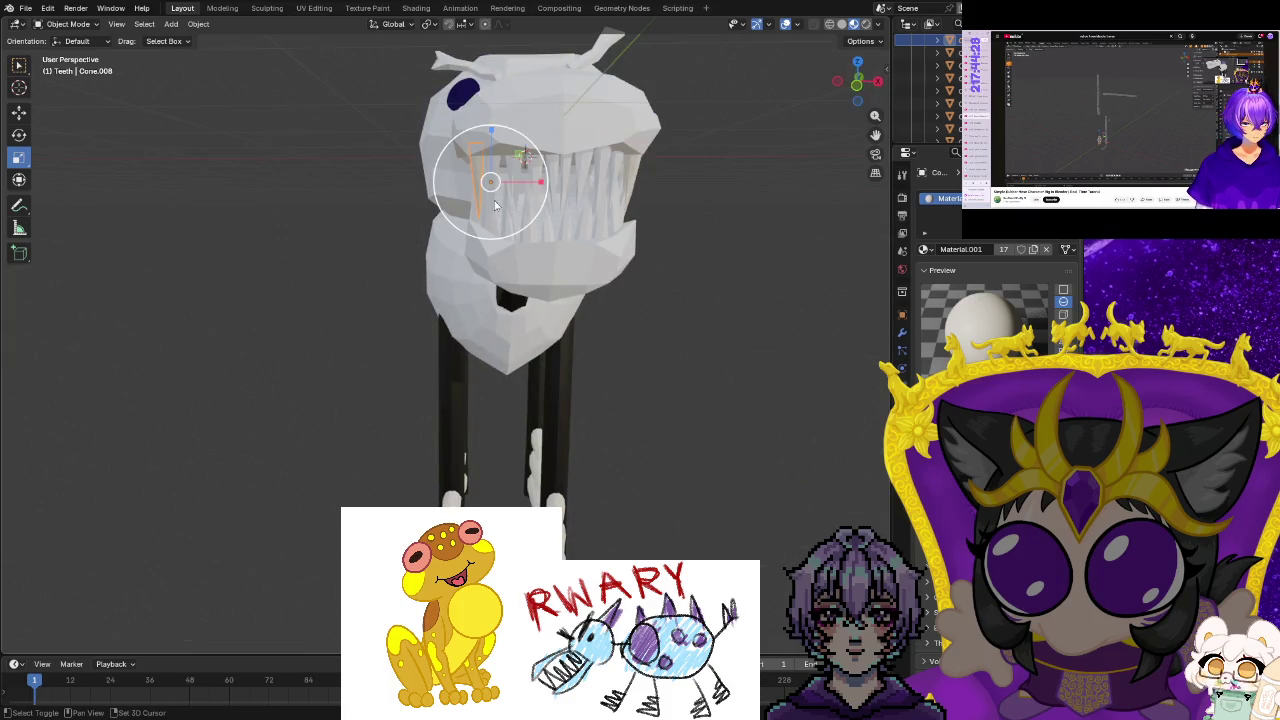
{"action": "left_click_drag", "start_coordinate": [481, 203], "coordinate": [730, 327]}
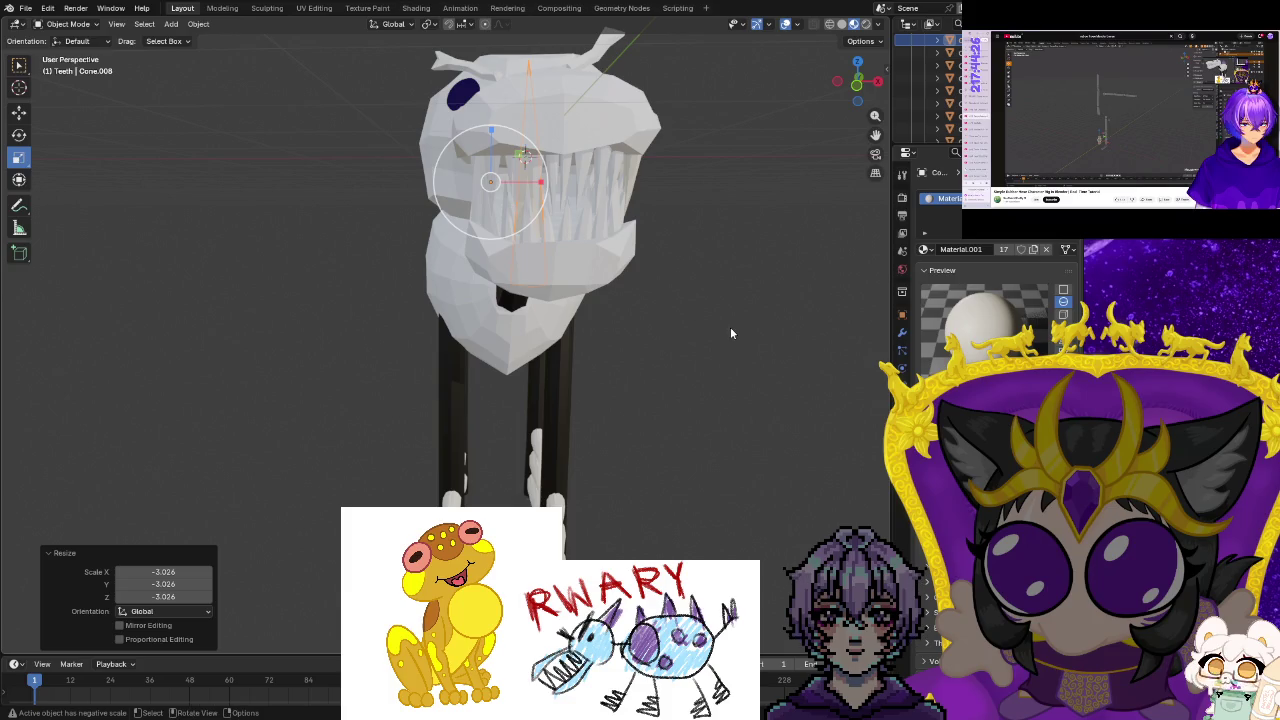
{"action": "key", "text": "ctrl+z"}
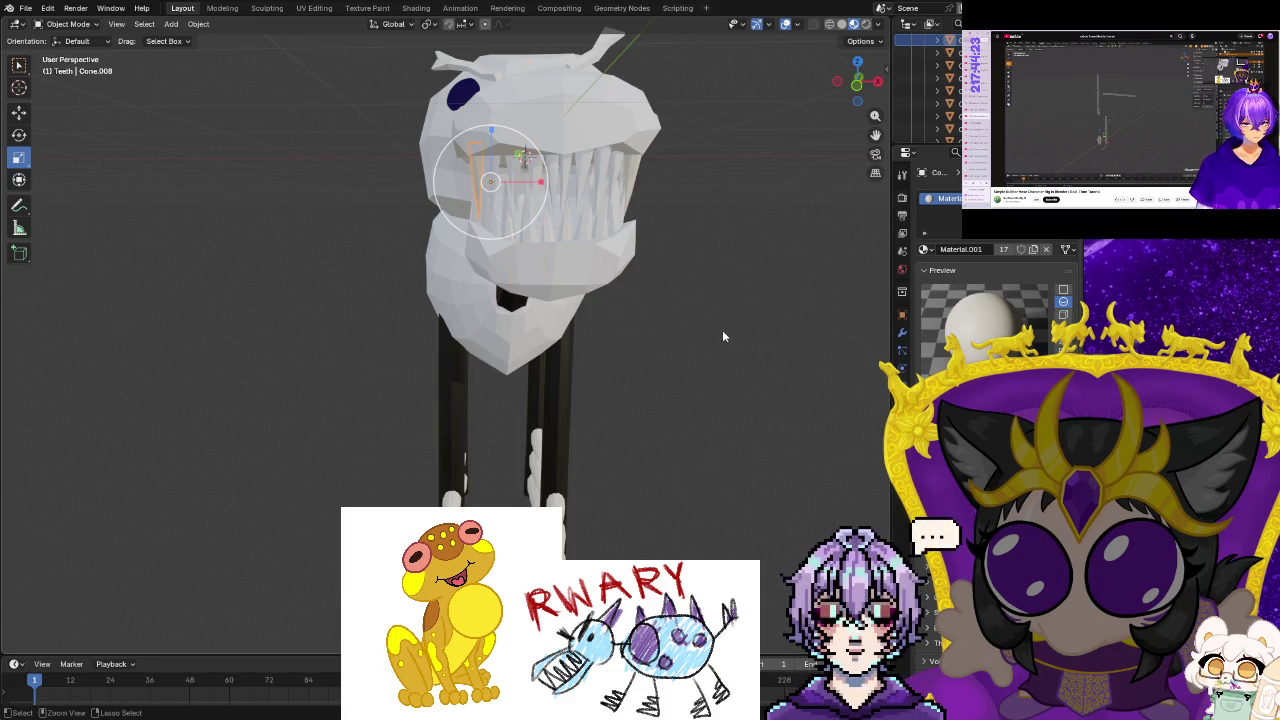
{"action": "mouse_move", "coordinate": [722, 330]}
{"action": "middle_mouse_down"}
{"action": "mouse_move", "coordinate": [768, 422]}
{"action": "mouse_move", "coordinate": [703, 400]}
{"action": "mouse_move", "coordinate": [717, 400]}
{"action": "middle_mouse_up"}
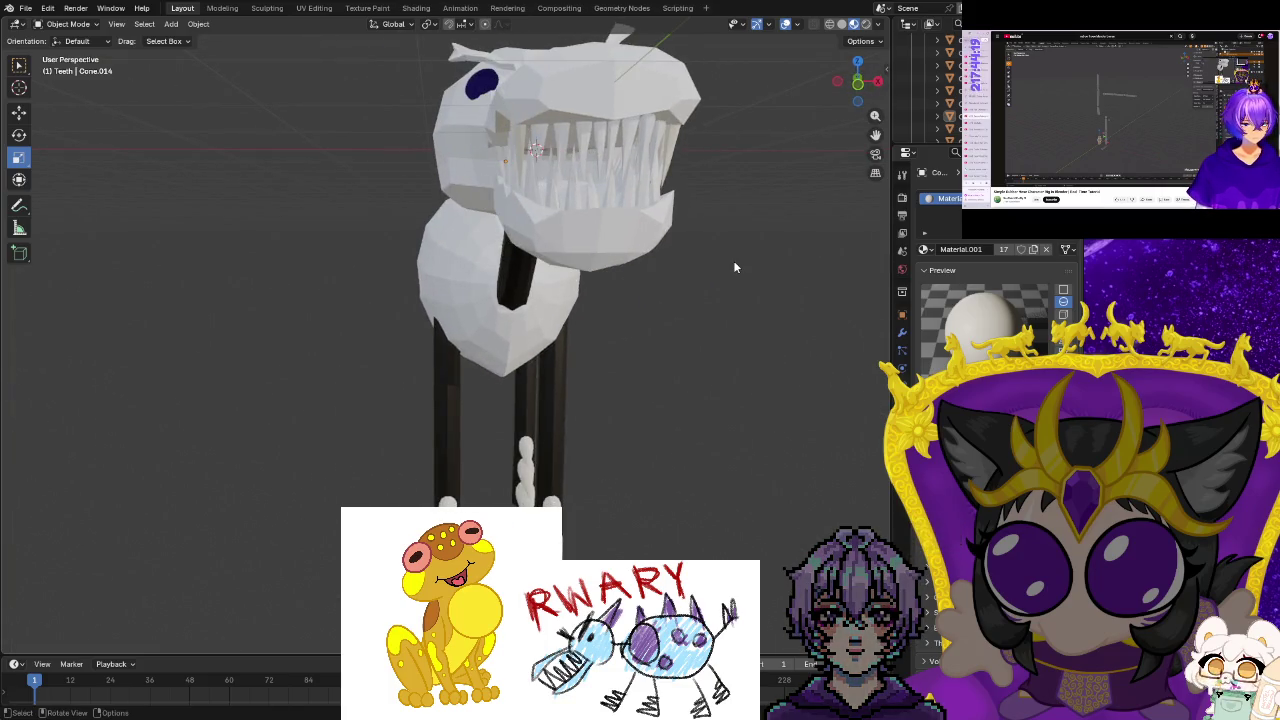
{"action": "left_click_drag", "start_coordinate": [657, 140], "coordinate": [573, 194]}
{"action": "left_click", "coordinate": [737, 290]}
{"action": "middle_click_drag", "start_coordinate": [737, 290], "coordinate": [714, 297]}
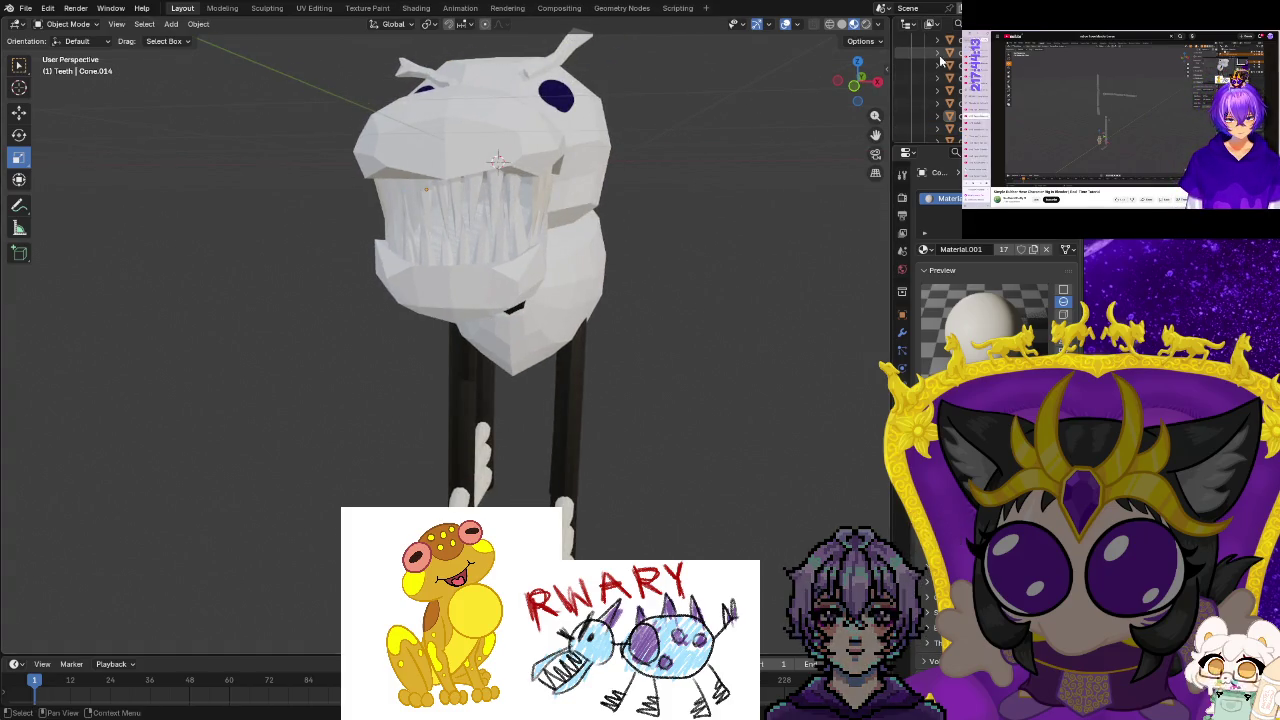
{"action": "left_click", "coordinate": [940, 116]}
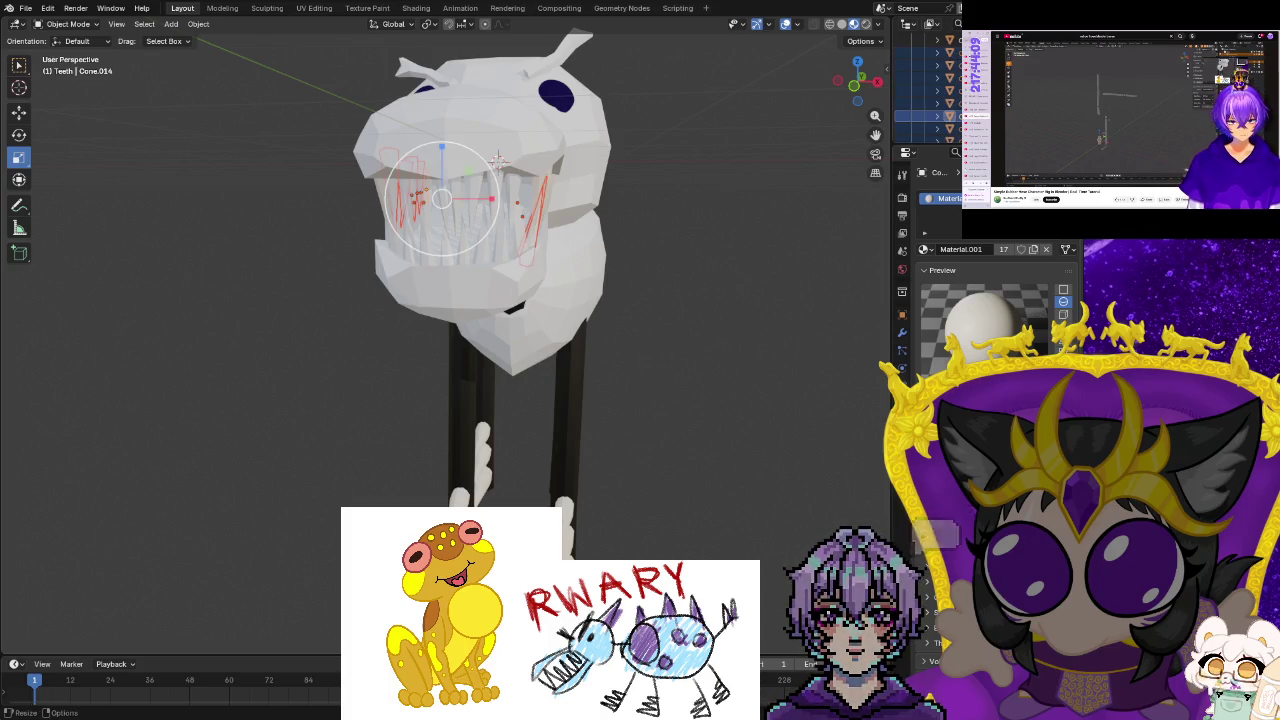
{"action": "left_click", "coordinate": [926, 251]}
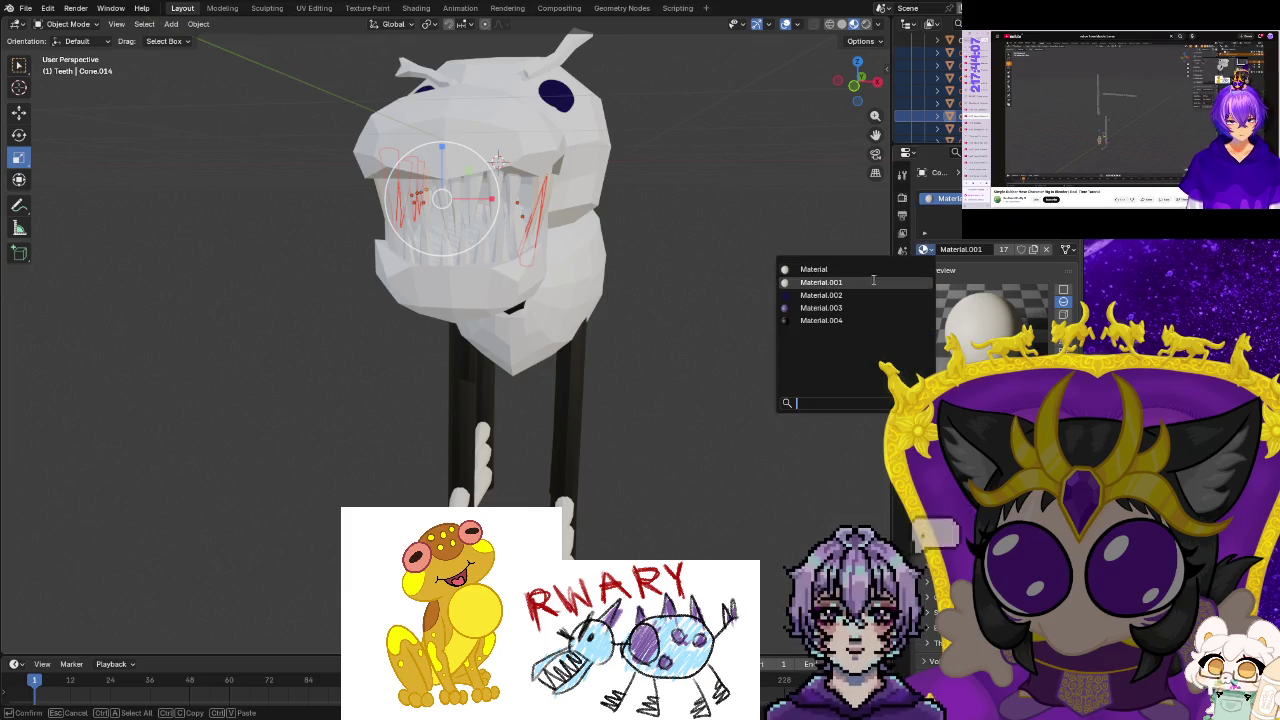
{"action": "left_click", "coordinate": [857, 280]}
{"action": "mouse_move", "coordinate": [770, 291]}
{"action": "middle_mouse_down"}
{"action": "mouse_move", "coordinate": [823, 280]}
{"action": "mouse_move", "coordinate": [722, 294]}
{"action": "mouse_move", "coordinate": [759, 293]}
{"action": "middle_mouse_up"}
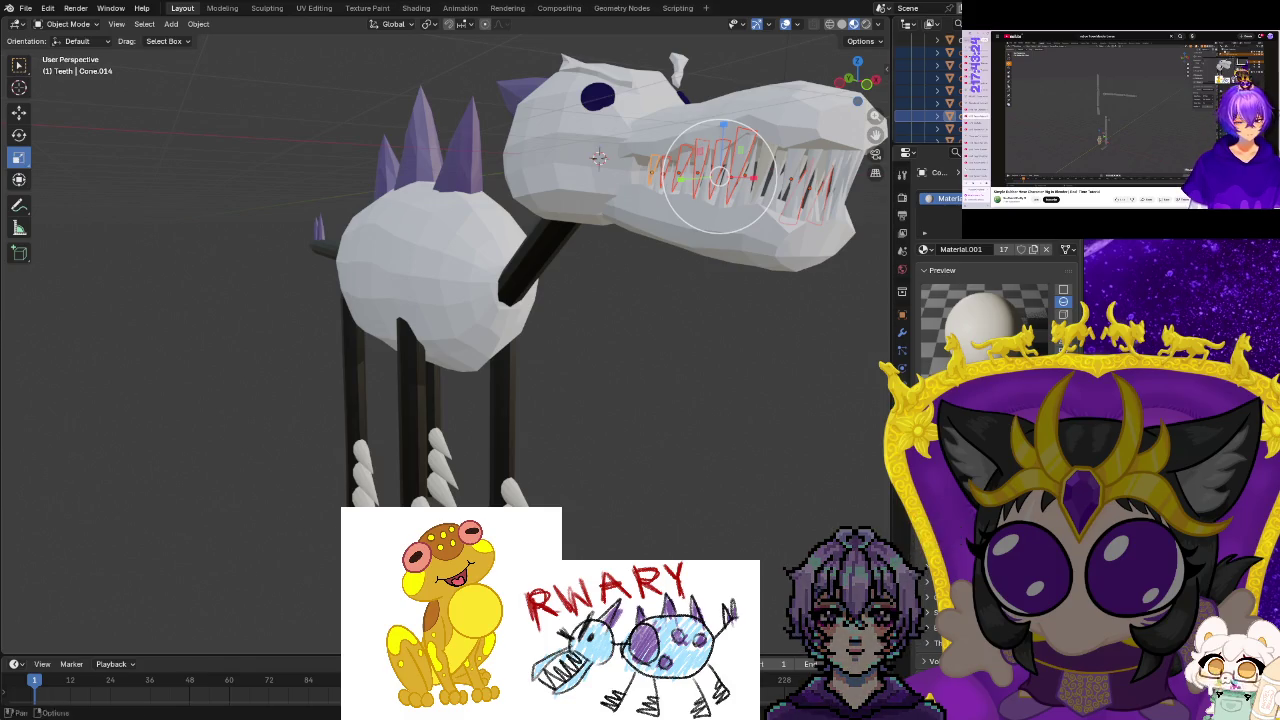
{"action": "key", "text": "ctrl+z"}
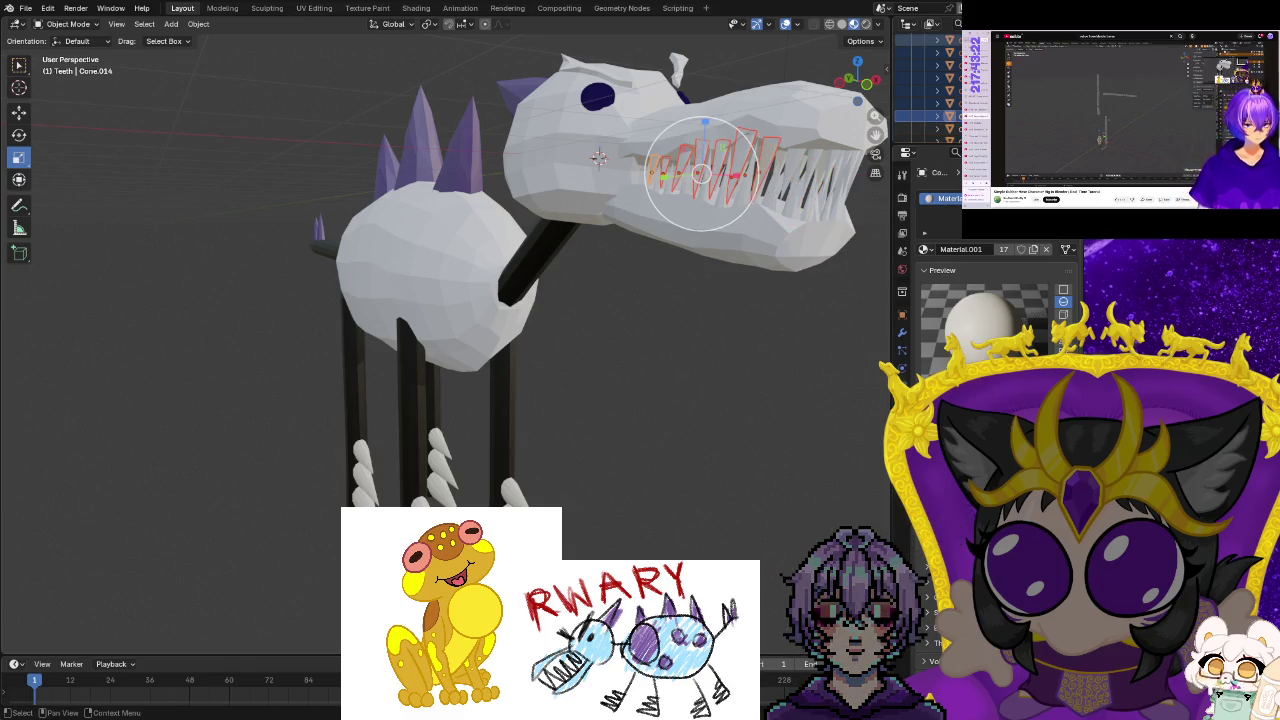
{"action": "right_click", "coordinate": [940, 45]}
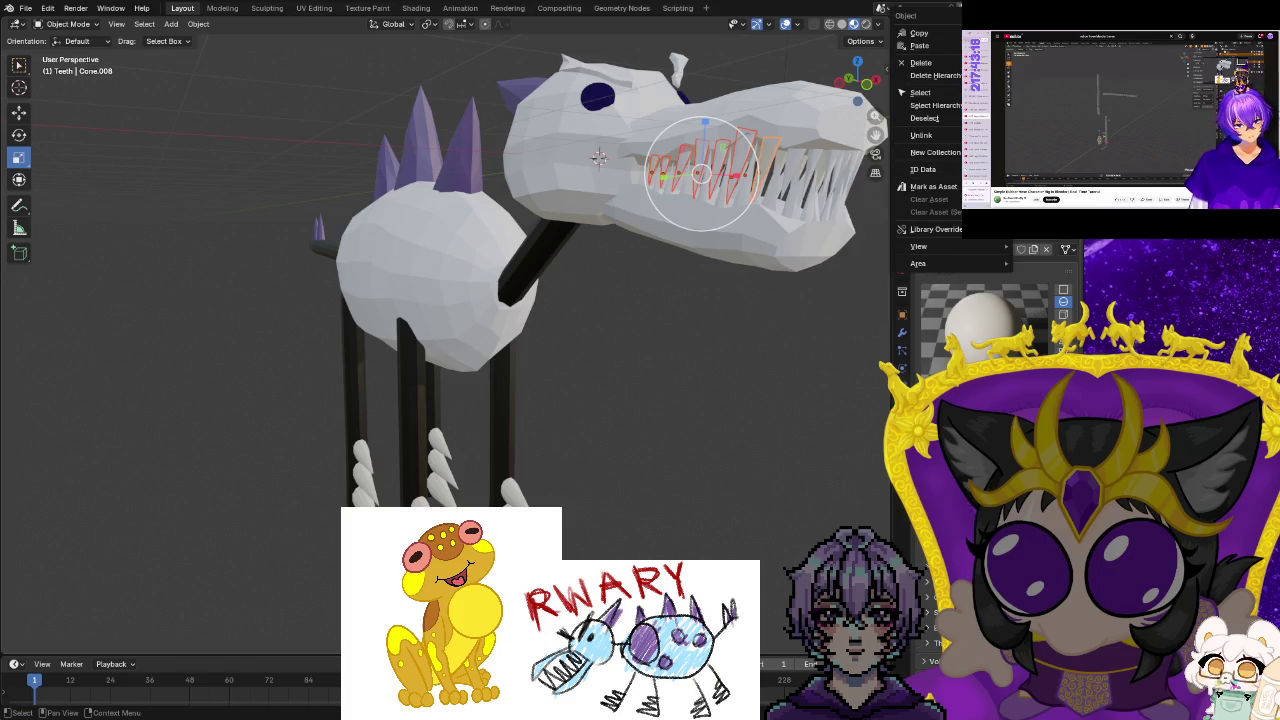
{"action": "key", "text": "Escape"}
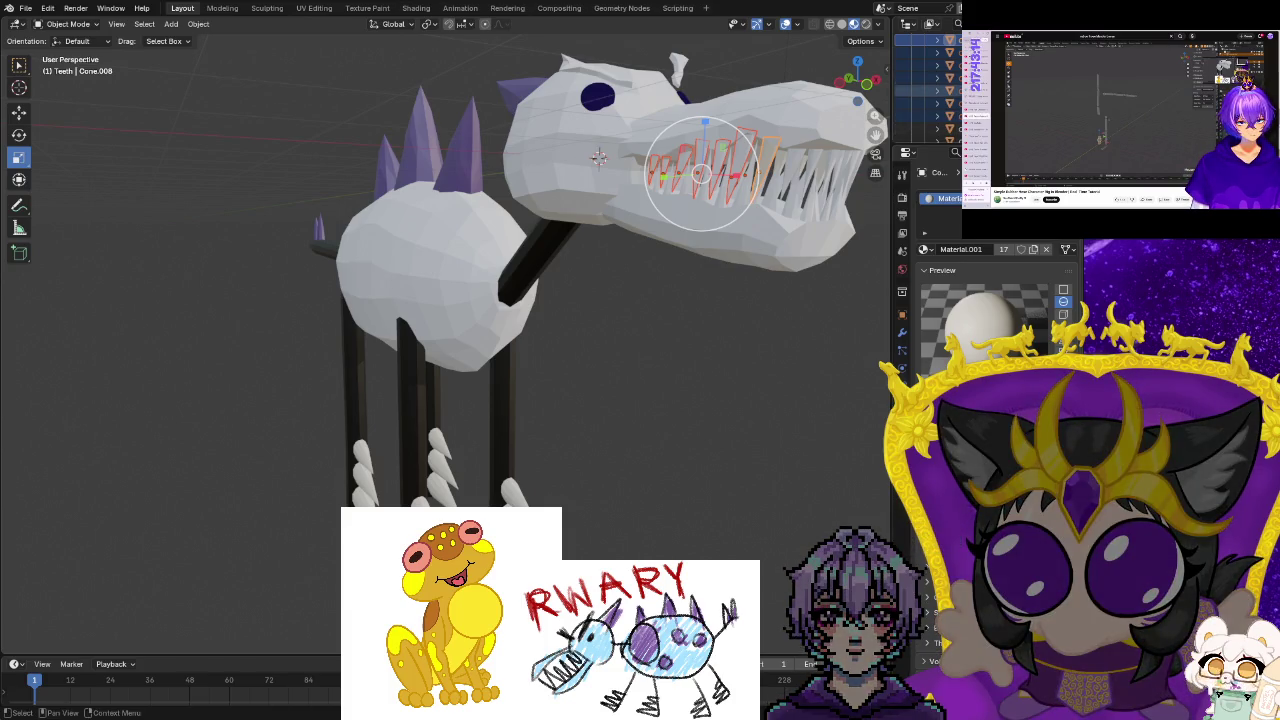
{"action": "left_click", "coordinate": [924, 250]}
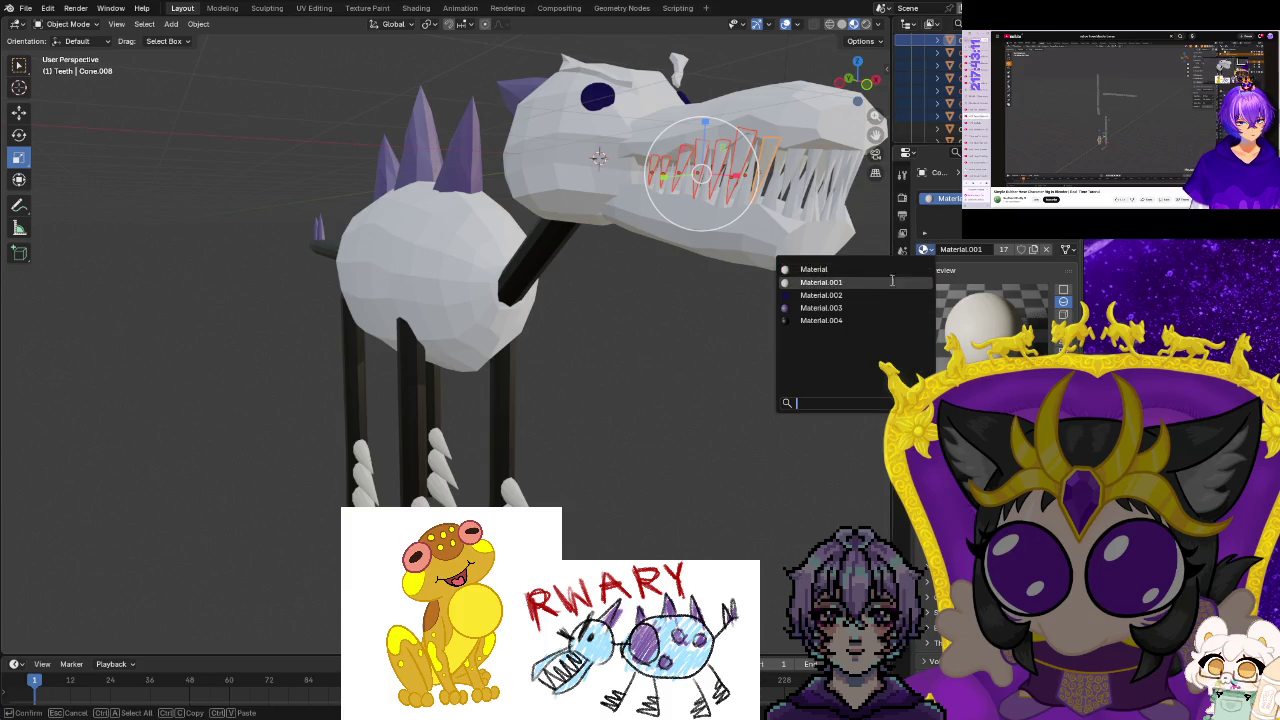
{"action": "left_click", "coordinate": [716, 318]}
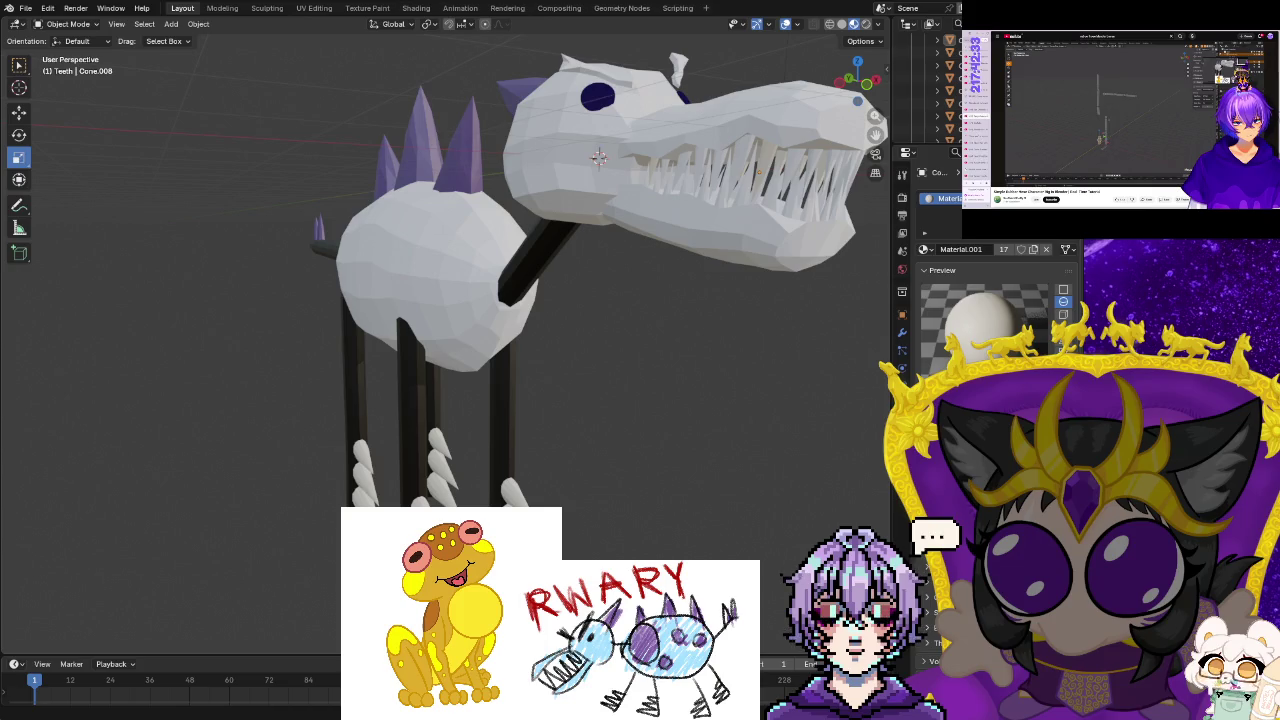
Zoom and orbit into the dinosaur's open jaw to inspect the rows of white teeth.
{"action": "scroll", "coordinate": [445, 300], "scroll_direction": "up", "scroll_amount": 3}
{"action": "scroll", "coordinate": [445, 300], "scroll_direction": "up", "scroll_amount": 3}
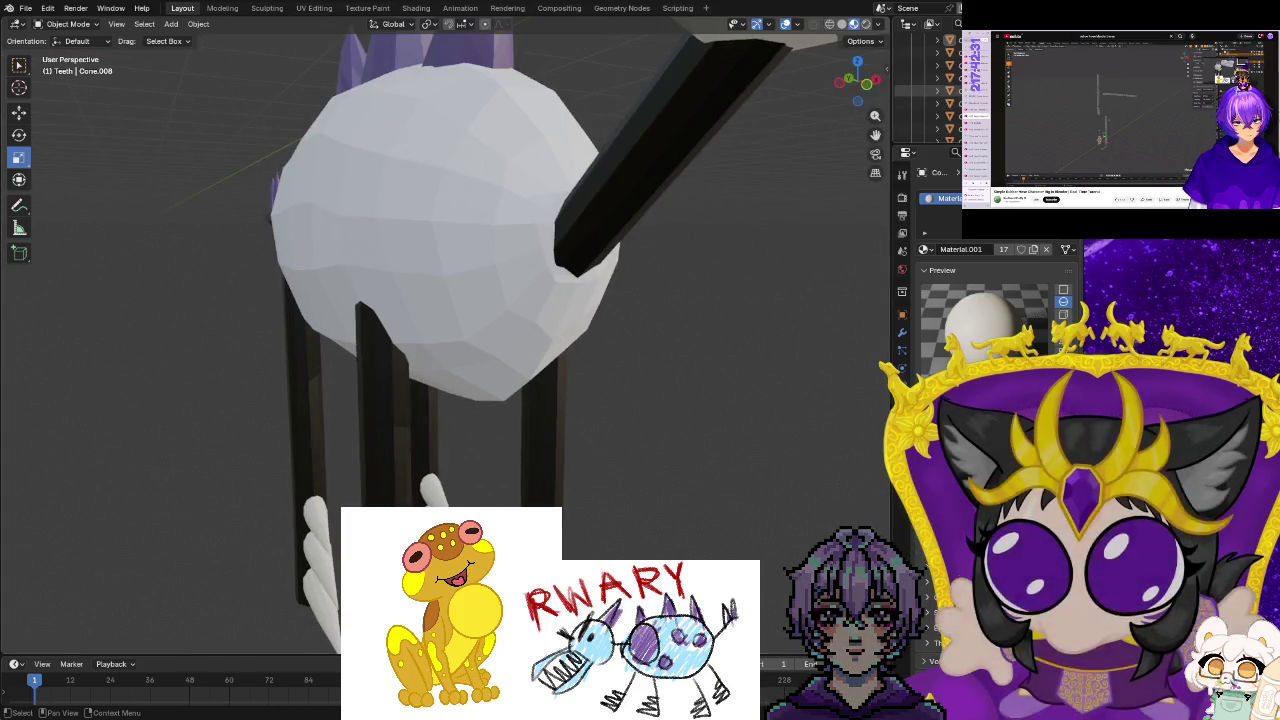
{"action": "scroll", "coordinate": [648, 325], "scroll_direction": "down", "scroll_amount": 1}
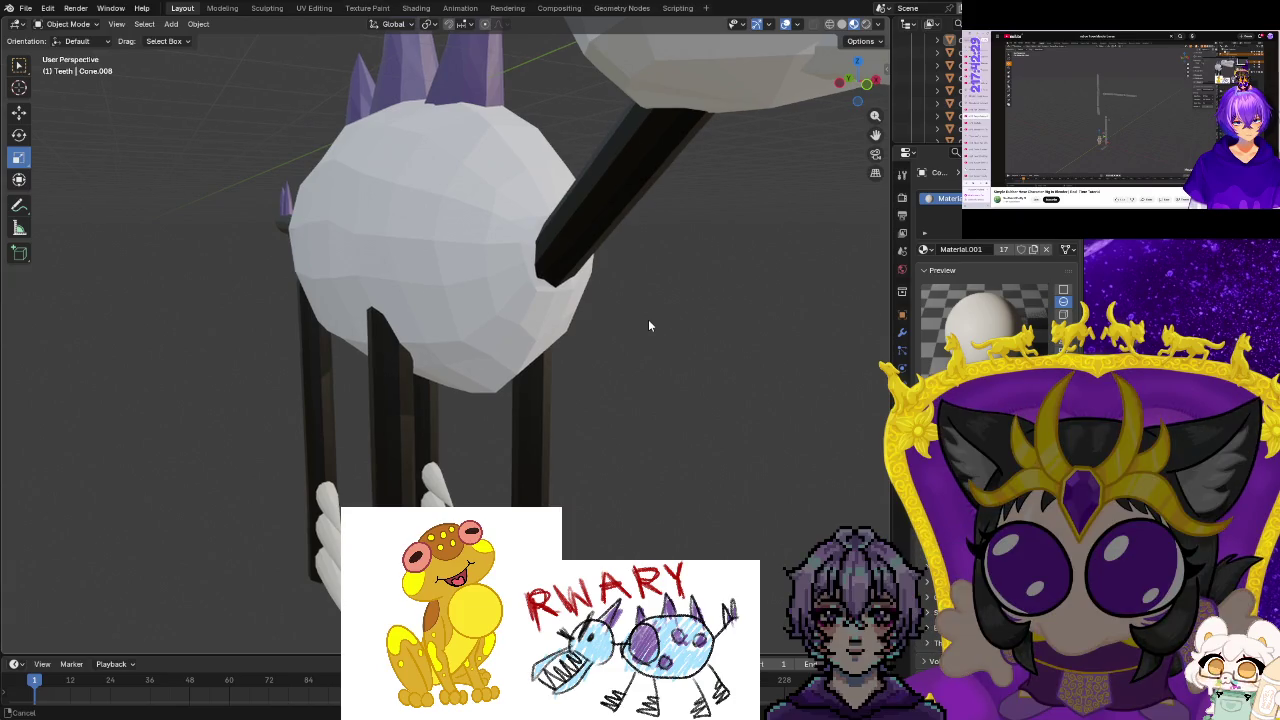
{"action": "scroll", "coordinate": [648, 325], "scroll_direction": "up", "scroll_amount": 2}
{"action": "scroll", "coordinate": [637, 291], "scroll_direction": "up", "scroll_amount": 3}
{"action": "scroll", "coordinate": [654, 283], "scroll_direction": "up", "scroll_amount": 2}
{"action": "scroll", "coordinate": [716, 290], "scroll_direction": "up", "scroll_amount": 1}
{"action": "scroll", "coordinate": [716, 290], "scroll_direction": "down", "scroll_amount": 1}
{"action": "scroll", "coordinate": [762, 303], "scroll_direction": "down", "scroll_amount": 5}
{"action": "middle_click_drag", "start_coordinate": [703, 347], "coordinate": [753, 353]}
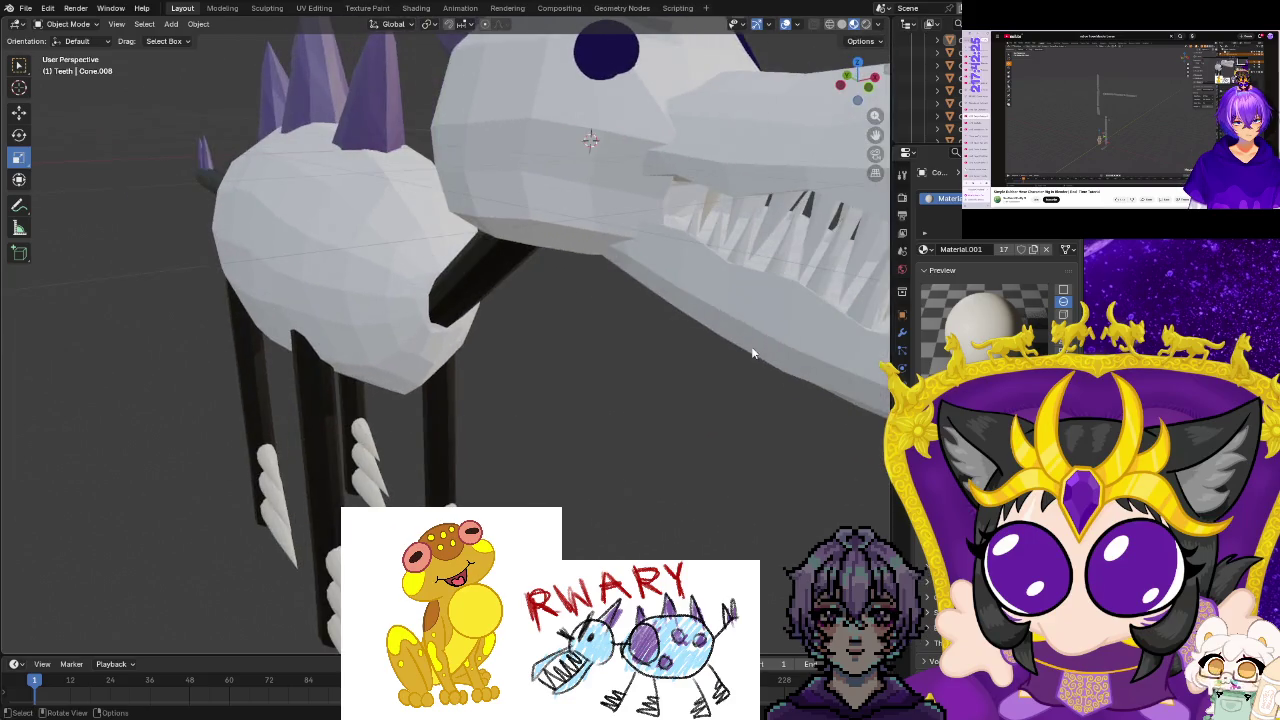
{"action": "mouse_move", "coordinate": [775, 438]}
{"action": "middle_mouse_down"}
{"action": "mouse_move", "coordinate": [591, 420]}
{"action": "mouse_move", "coordinate": [708, 277]}
{"action": "middle_mouse_up"}
{"action": "scroll", "coordinate": [940, 88], "scroll_direction": "up", "scroll_amount": 3}
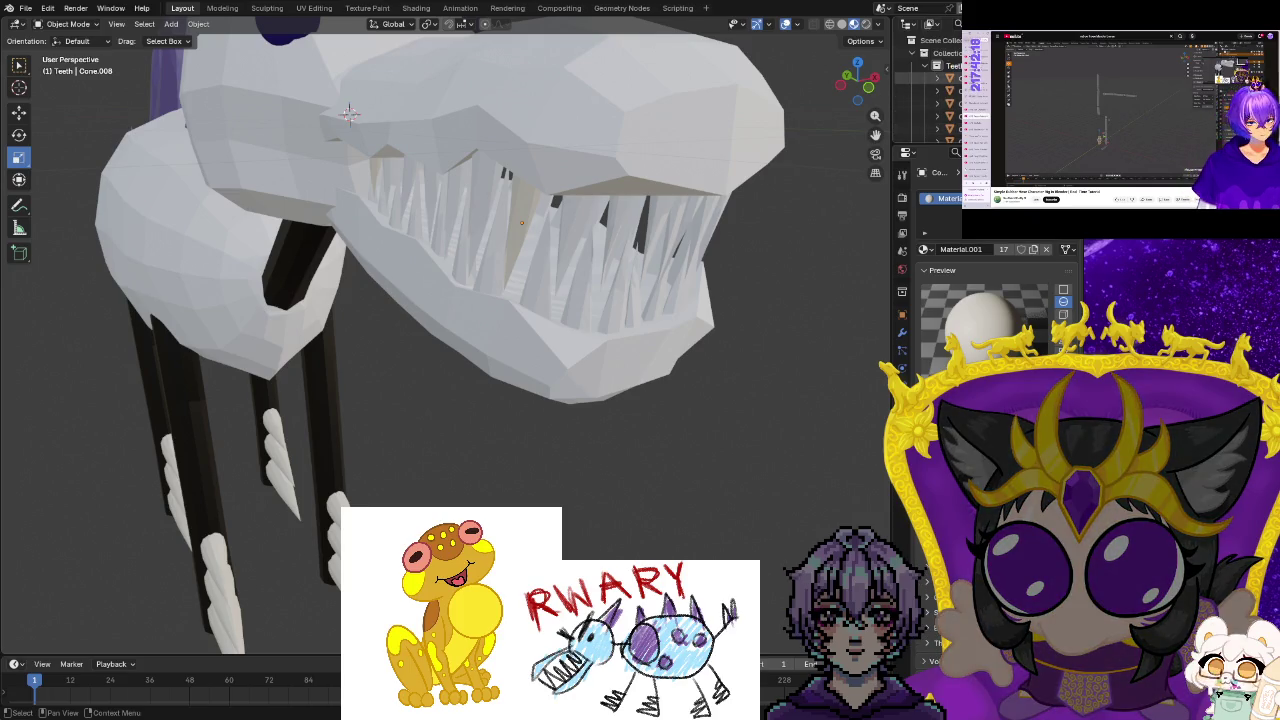
Select the Cone.019 tooth and a group of left-side teeth, cancelling an accidental quit.
{"action": "right_click", "coordinate": [940, 88]}
{"action": "key", "text": "Escape"}
{"action": "scroll", "coordinate": [930, 100], "scroll_direction": "down", "scroll_amount": 2}
{"action": "left_click", "coordinate": [930, 103]}
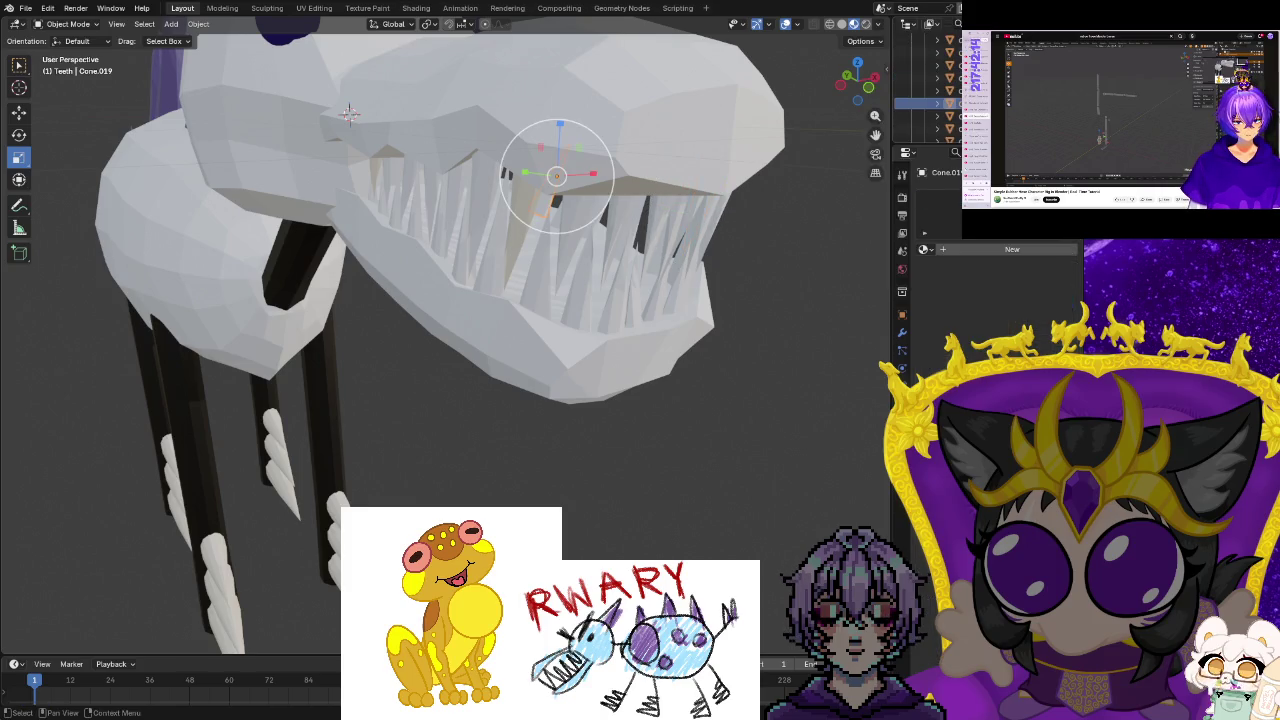
{"action": "right_click", "coordinate": [930, 103]}
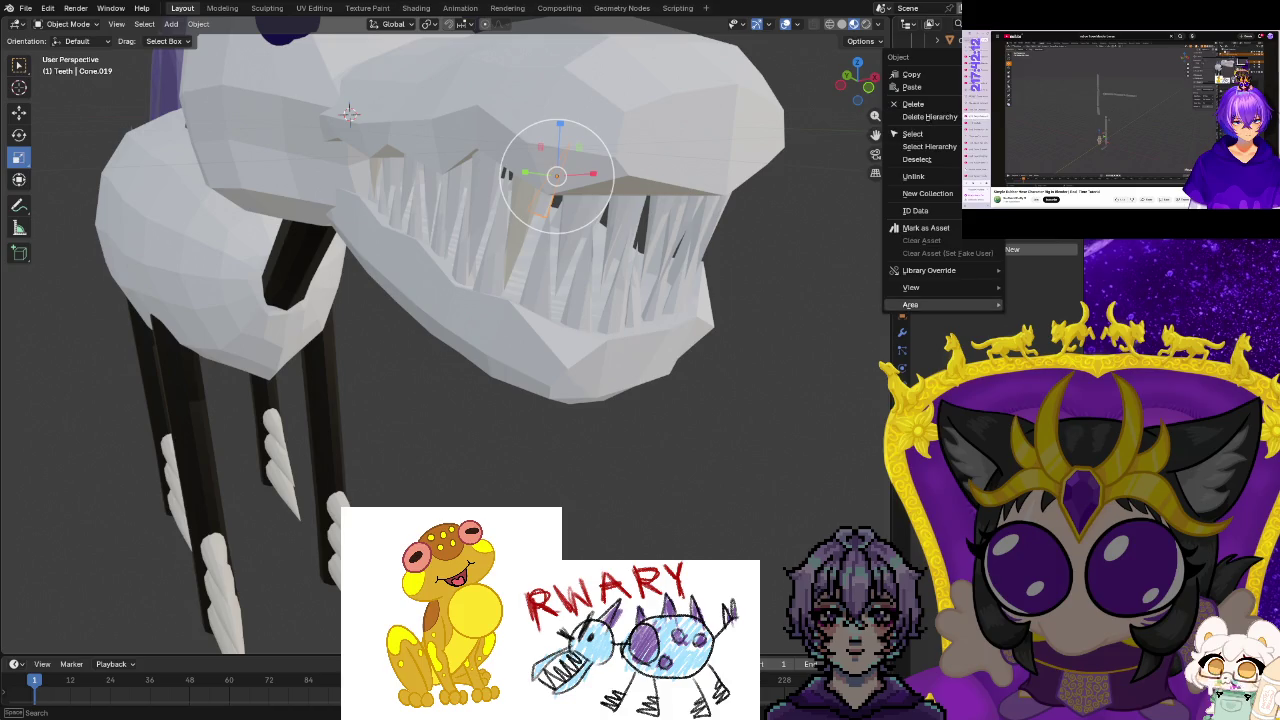
{"action": "key", "text": "Escape"}
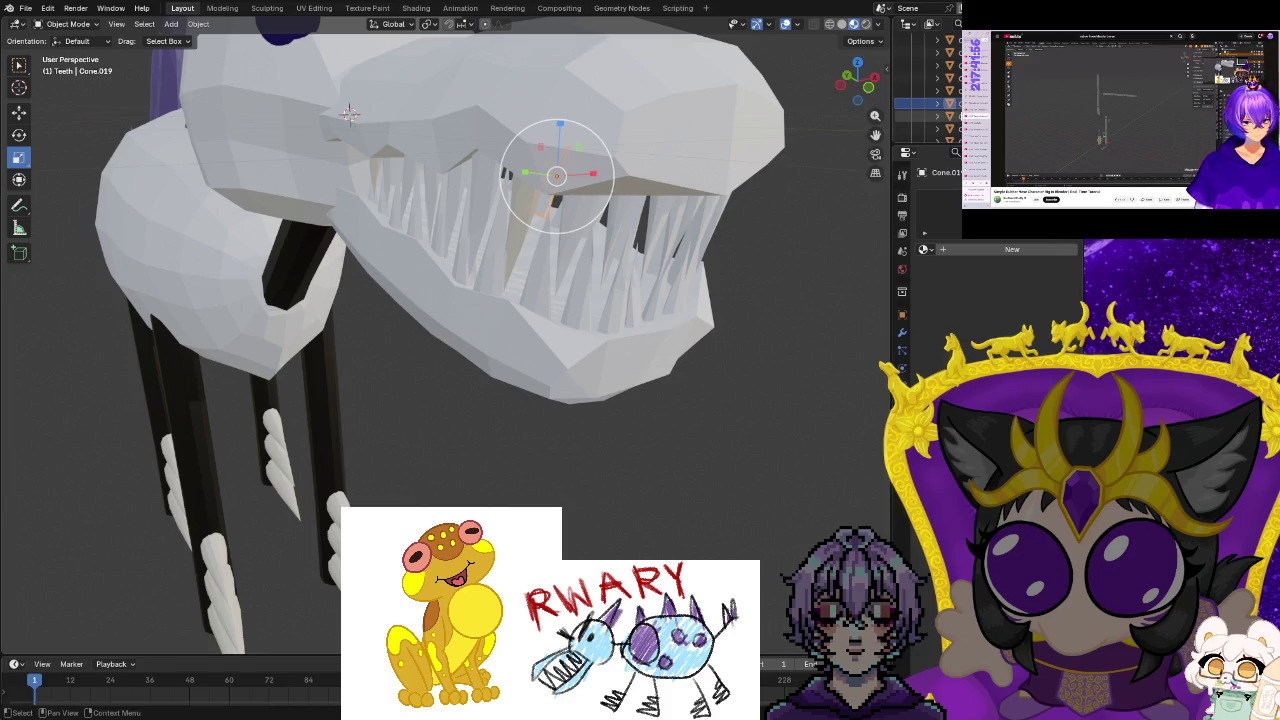
{"action": "scroll", "coordinate": [928, 90], "scroll_direction": "down", "scroll_amount": 2}
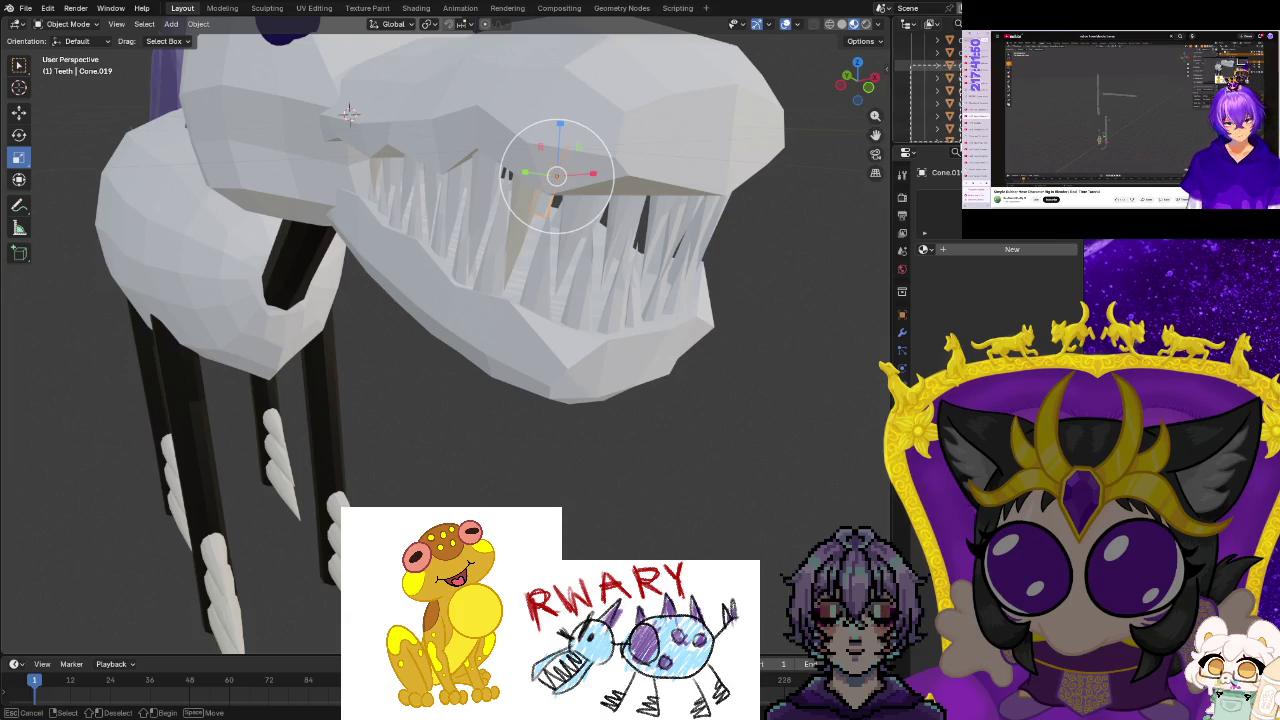
{"action": "left_click", "coordinate": [925, 115], "text": "shift"}
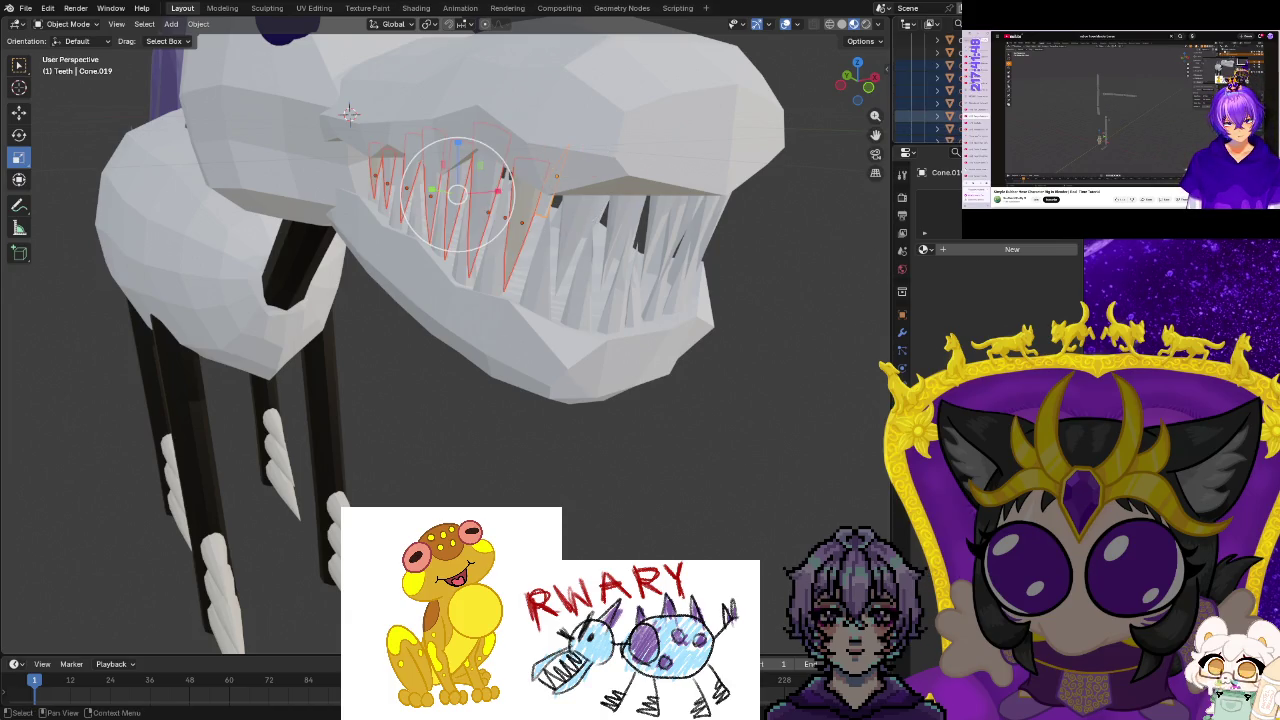
{"action": "key", "text": "ctrl+q"}
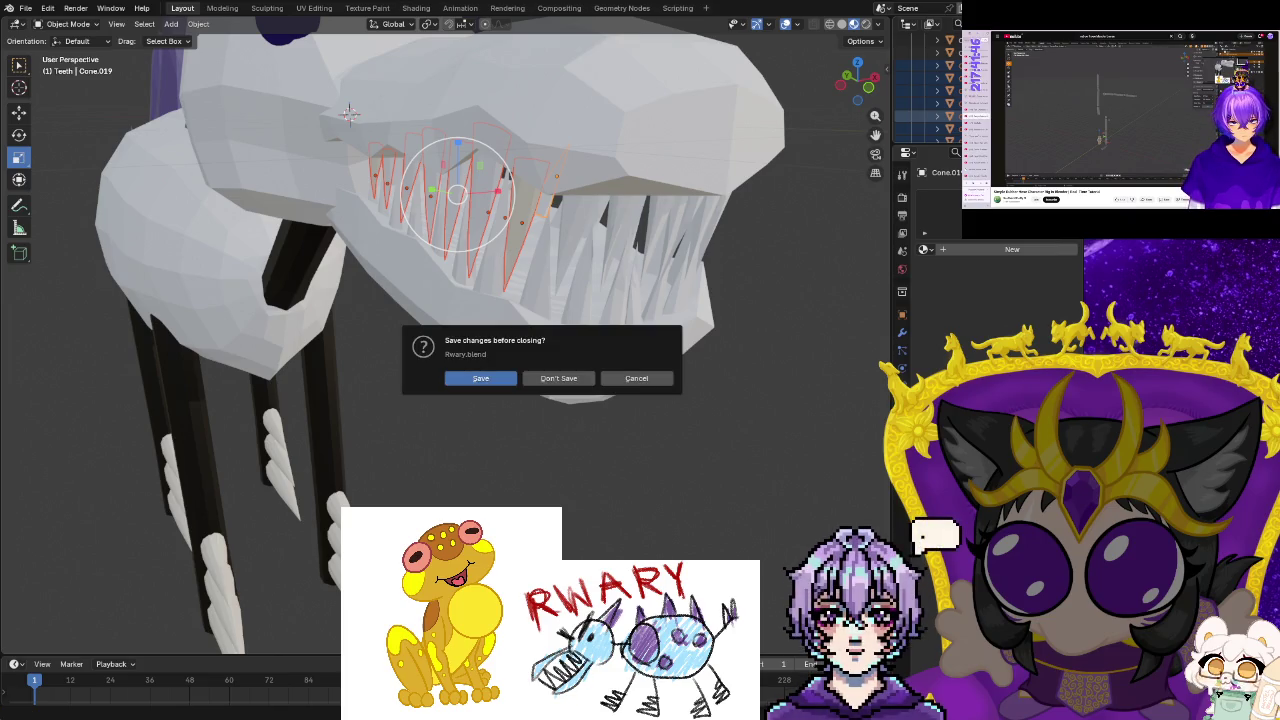
{"action": "left_click", "coordinate": [640, 378]}
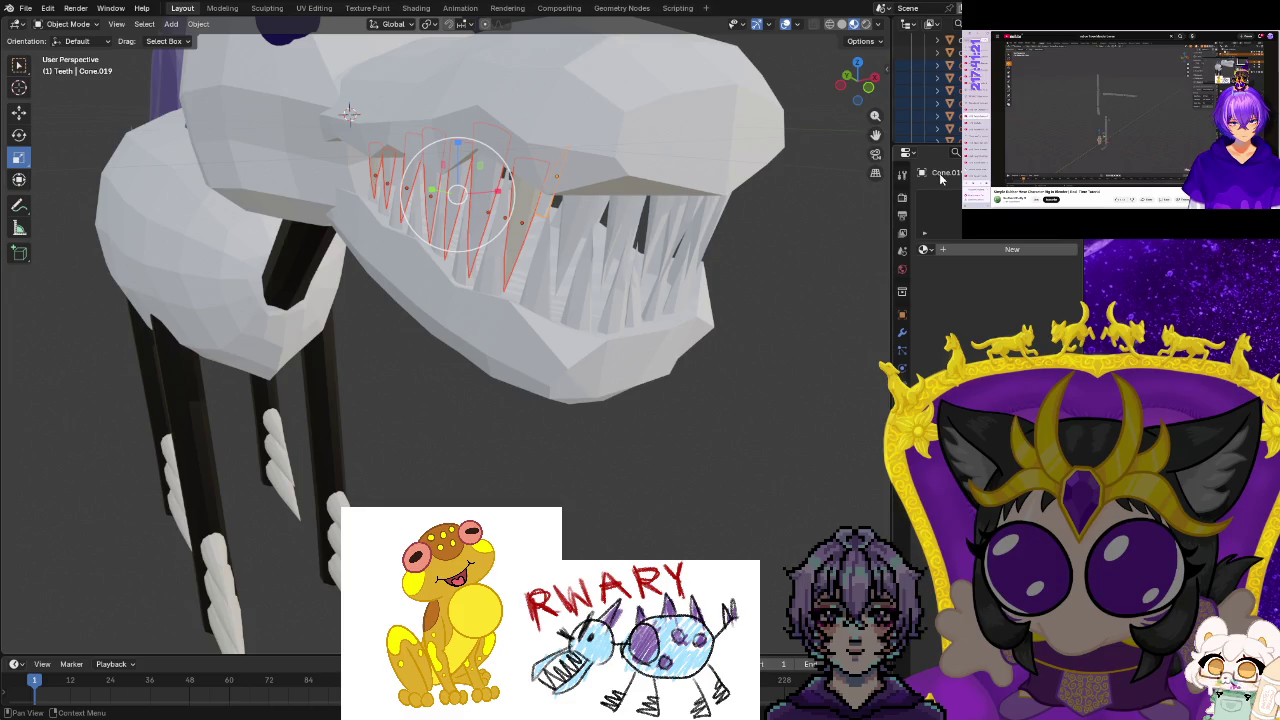
Copy Material.001 to the selected left-side teeth with Copy Material to Selected.
{"action": "right_click", "coordinate": [926, 254]}
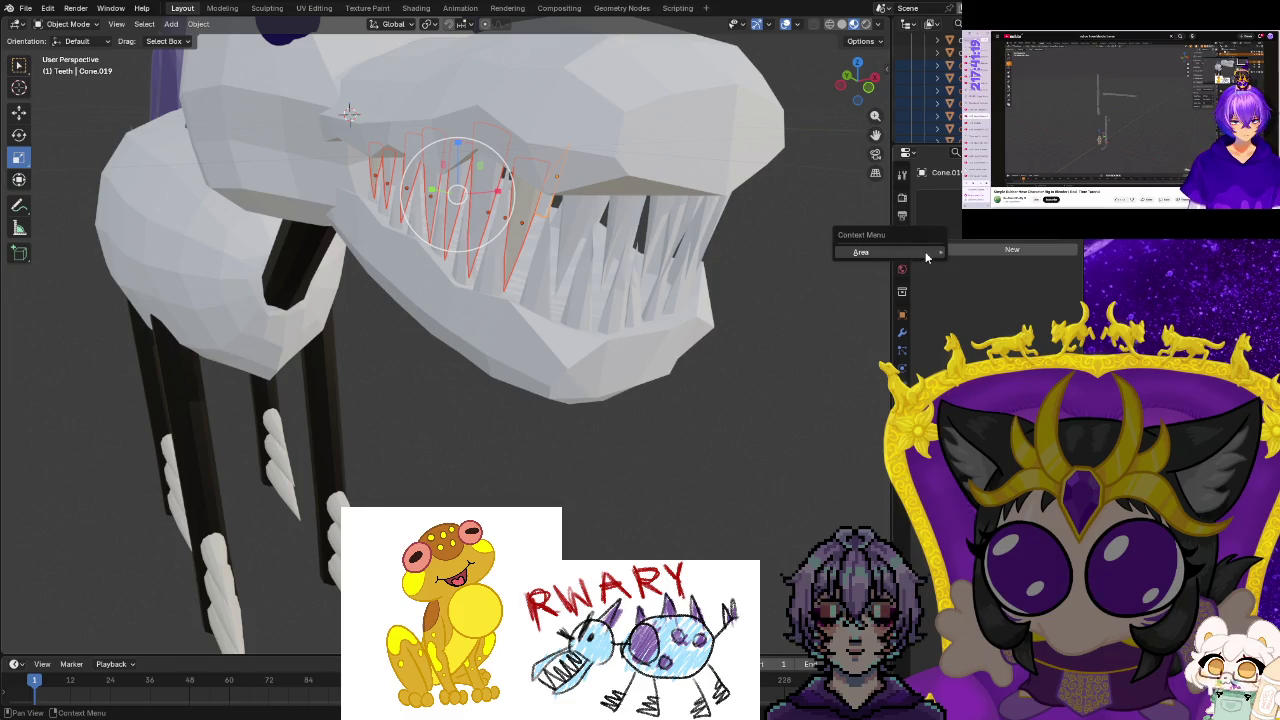
{"action": "left_click", "coordinate": [922, 249]}
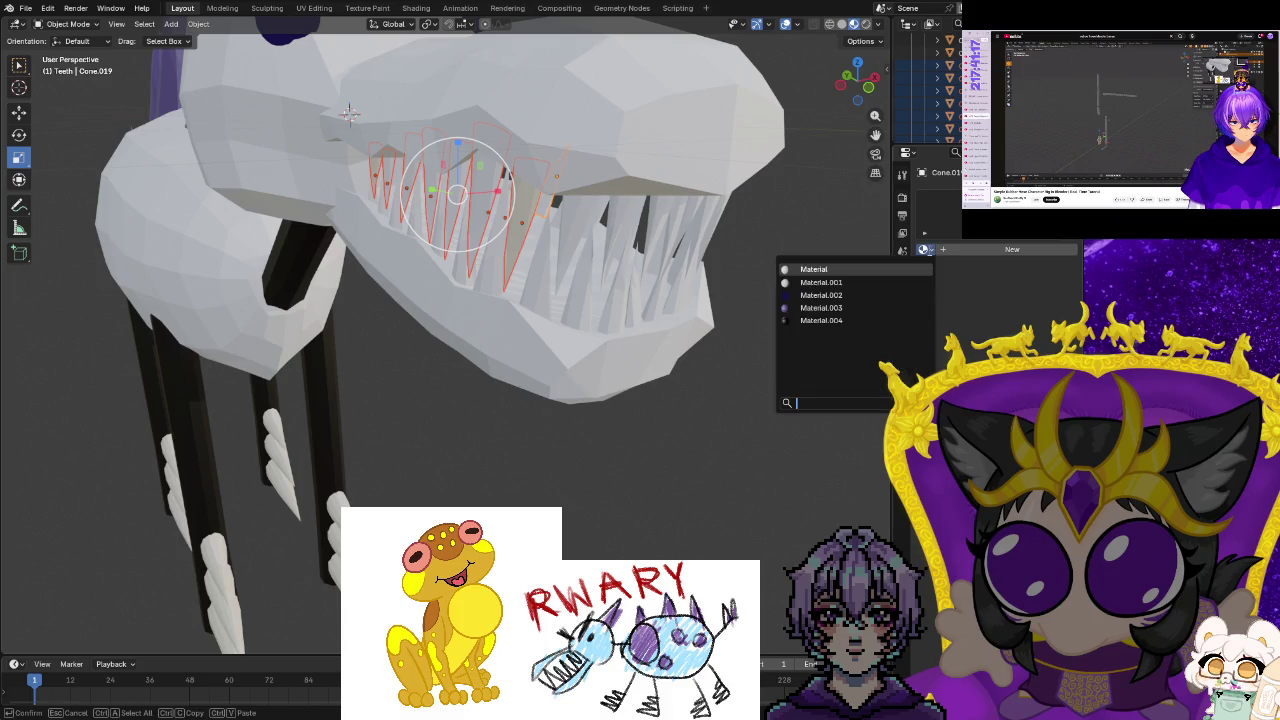
{"action": "right_click", "coordinate": [946, 210]}
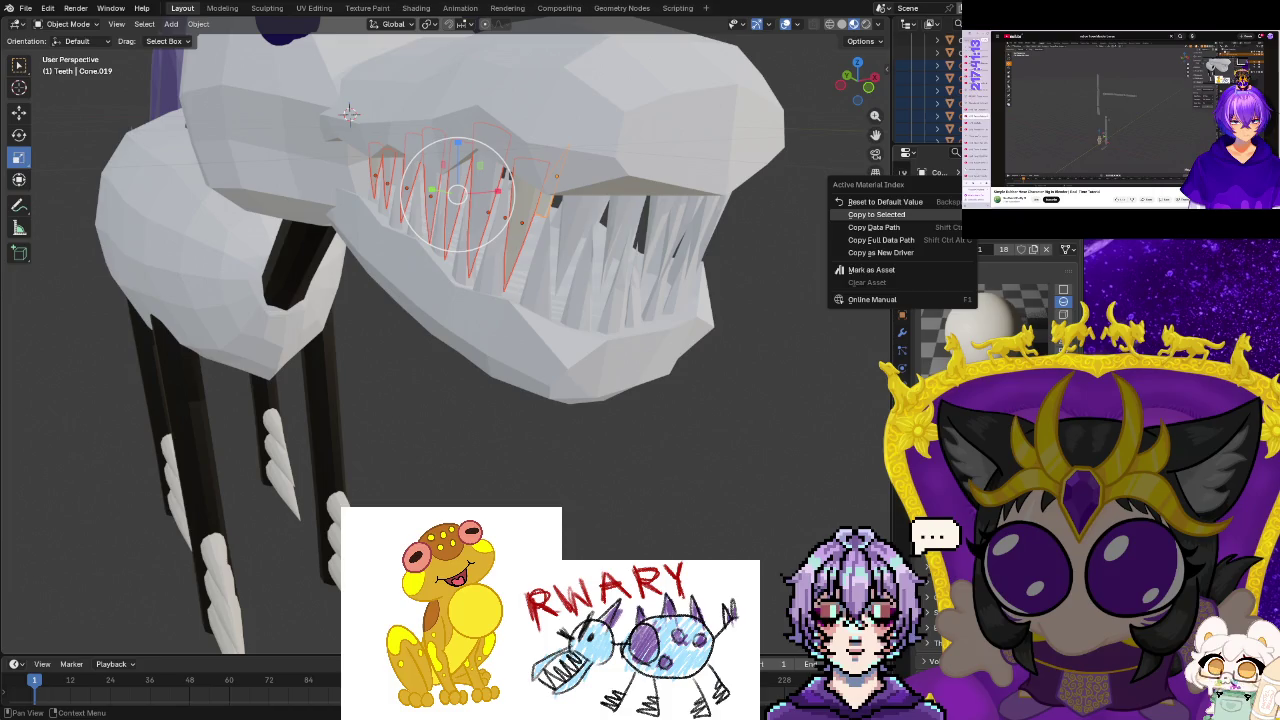
{"action": "left_click", "coordinate": [876, 214]}
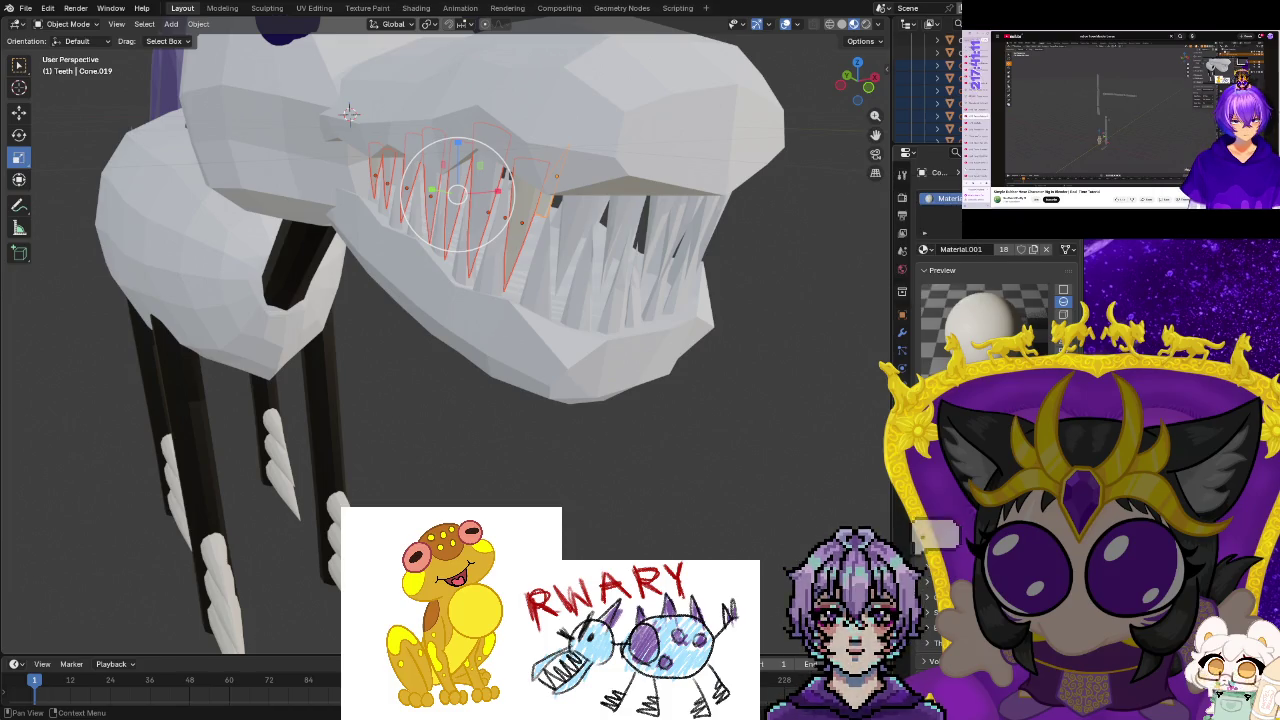
{"action": "right_click", "coordinate": [948, 158]}
{"action": "key", "text": "Escape"}
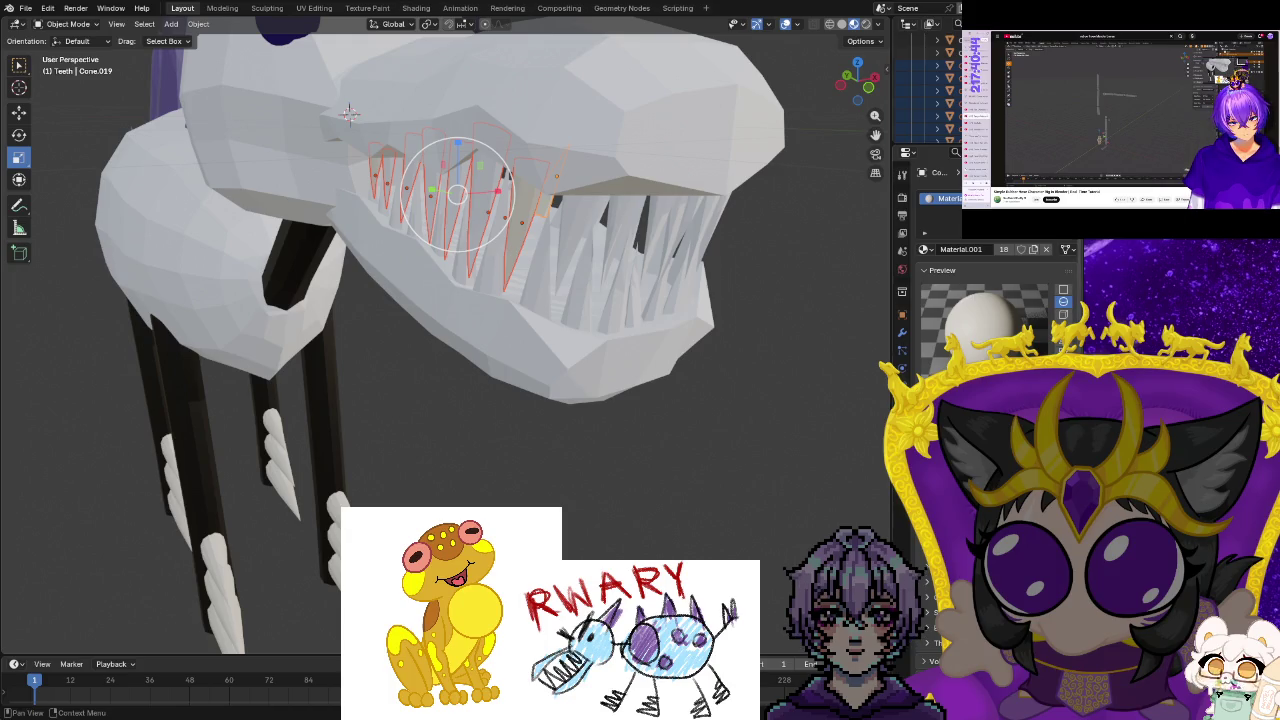
{"action": "left_click", "coordinate": [1065, 249]}
{"action": "left_click", "coordinate": [1060, 260]}
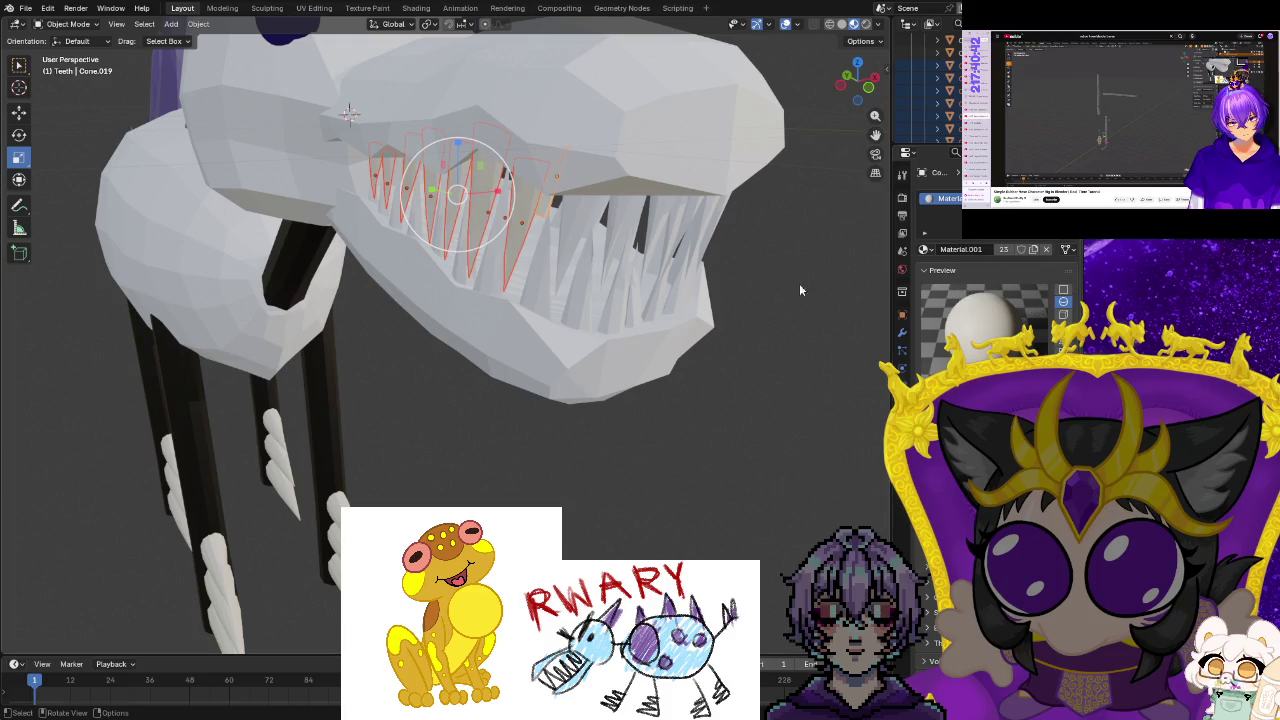
{"action": "left_click", "coordinate": [851, 245]}
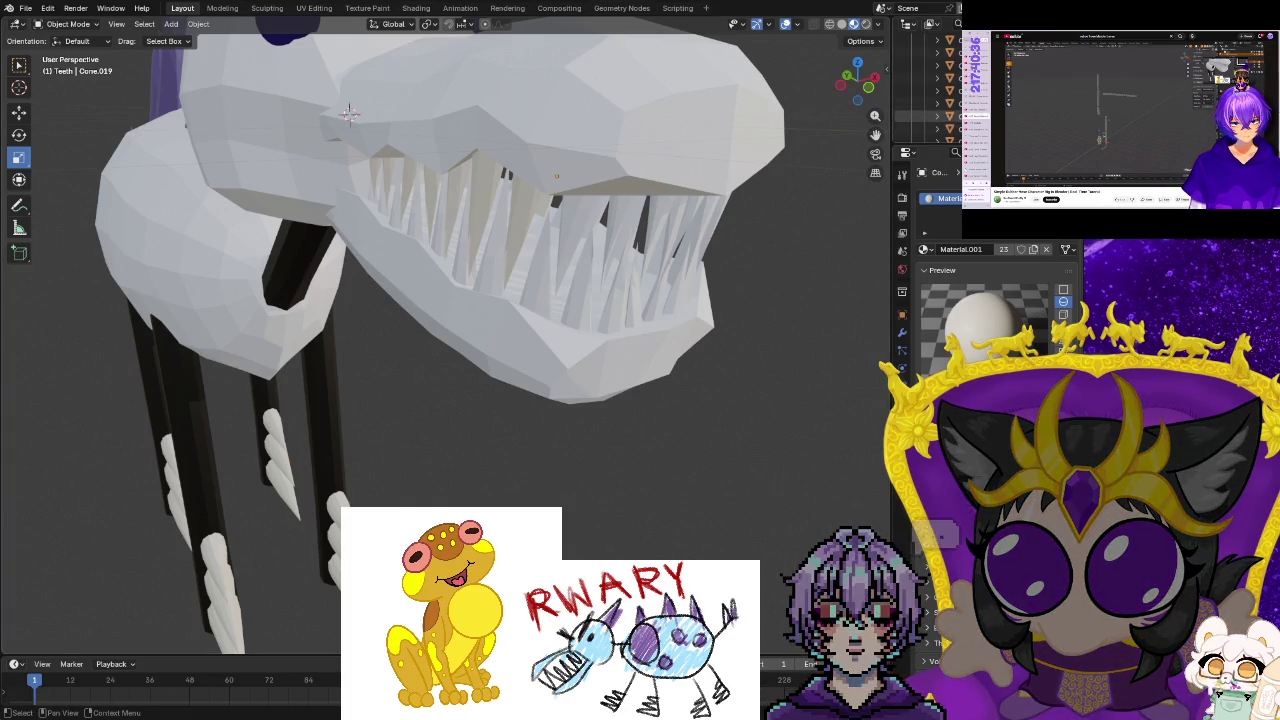
Copy Material.001 from Cone.014 to two more box-selected batches of teeth.
{"action": "left_click", "coordinate": [930, 116]}
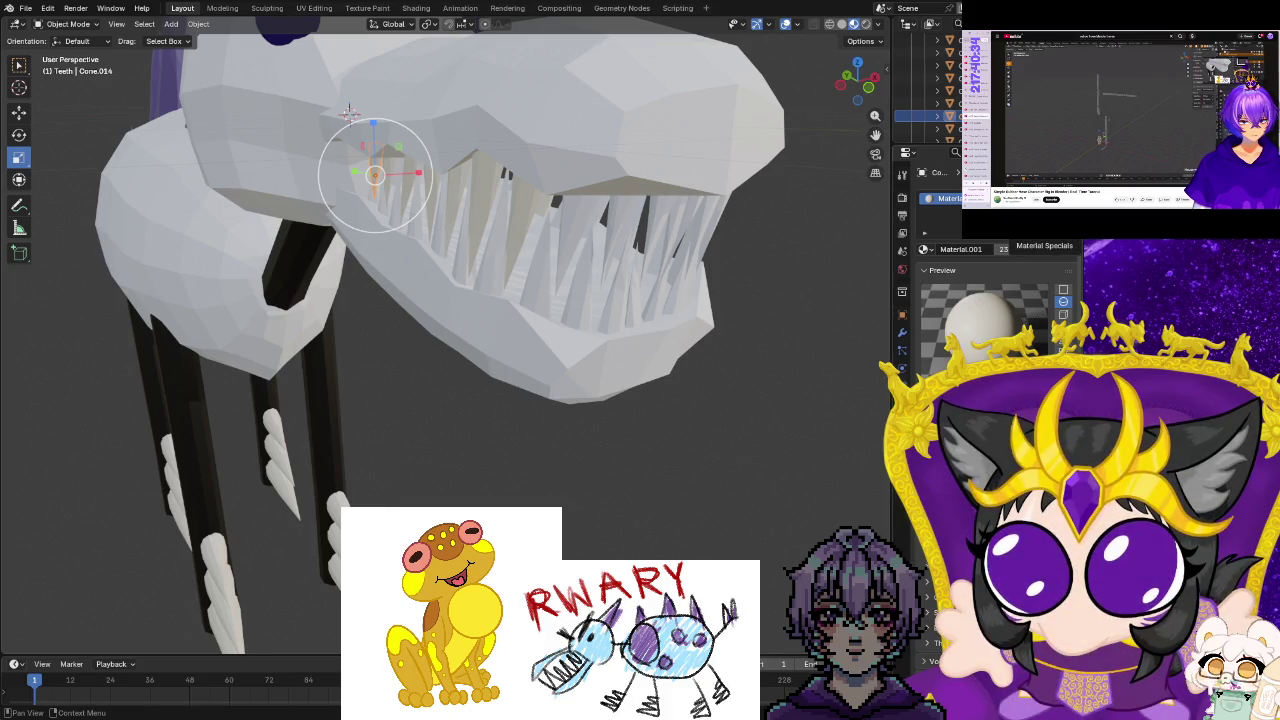
{"action": "left_click", "coordinate": [1063, 314]}
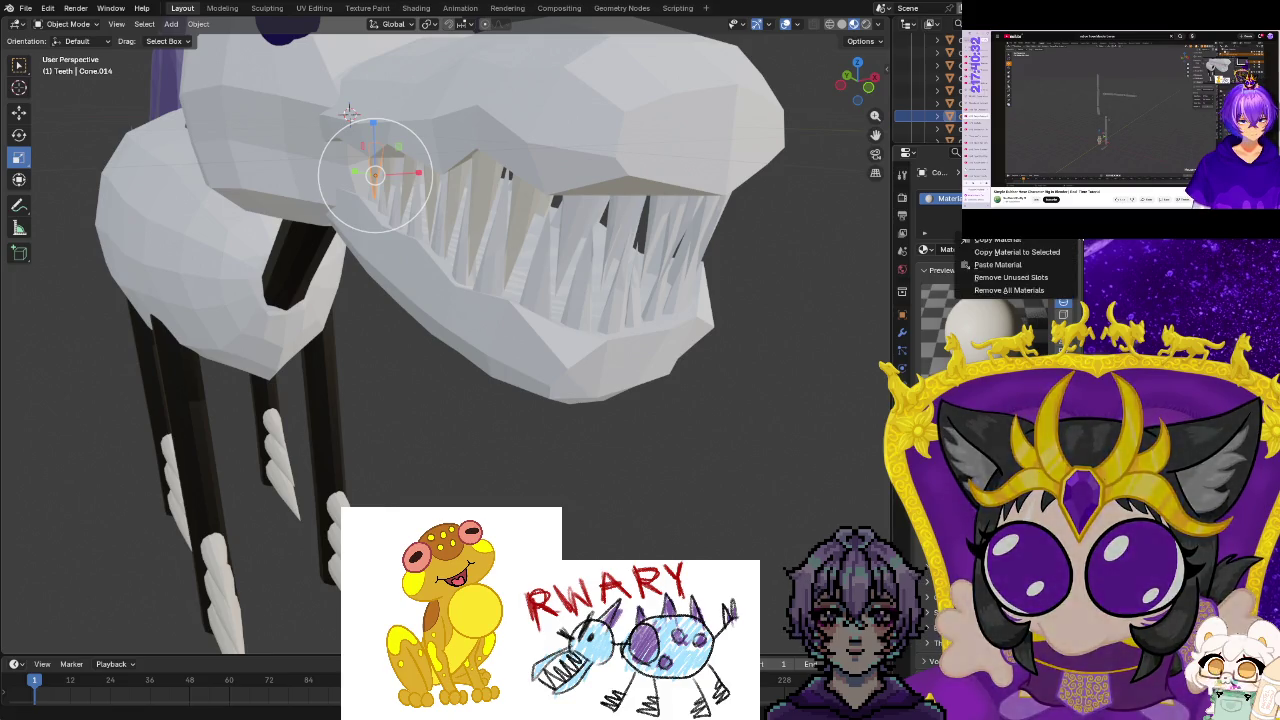
{"action": "left_click", "coordinate": [1040, 252]}
{"action": "scroll", "coordinate": [930, 90], "scroll_direction": "down", "scroll_amount": 3}
{"action": "left_click_drag", "start_coordinate": [922, 100], "coordinate": [958, 60]}
{"action": "left_click", "coordinate": [1066, 249]}
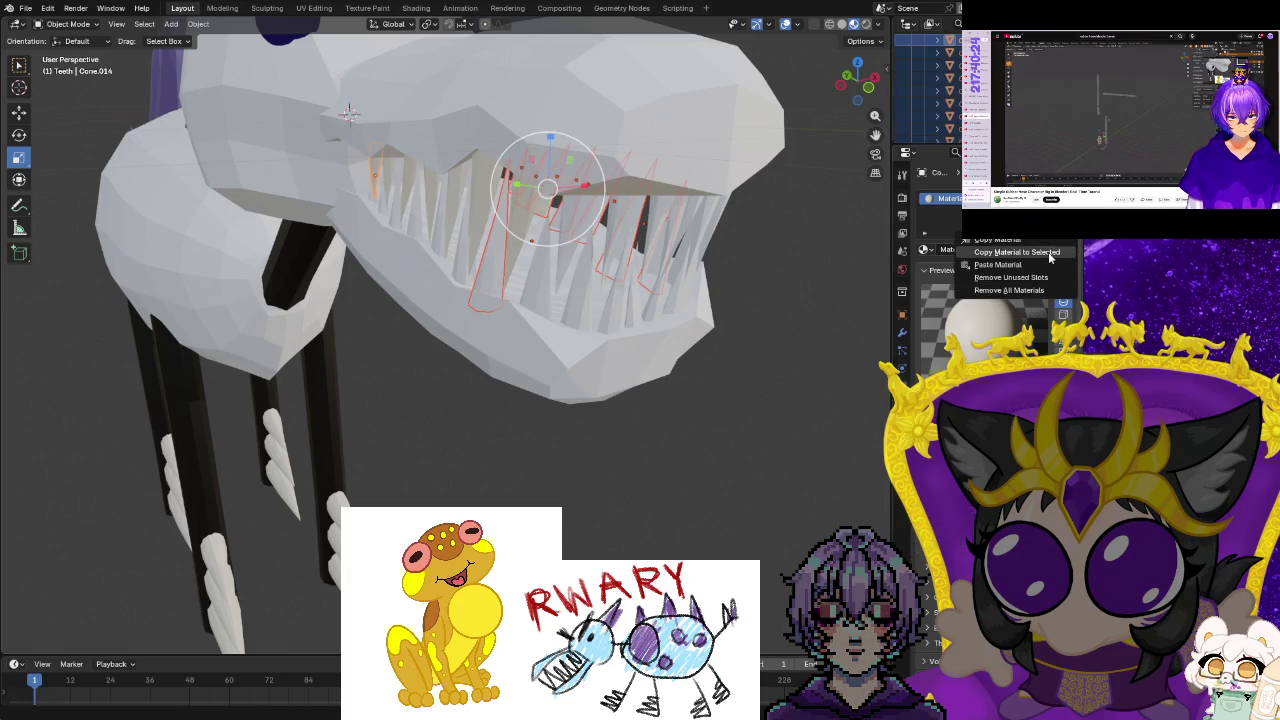
{"action": "left_click", "coordinate": [1040, 252]}
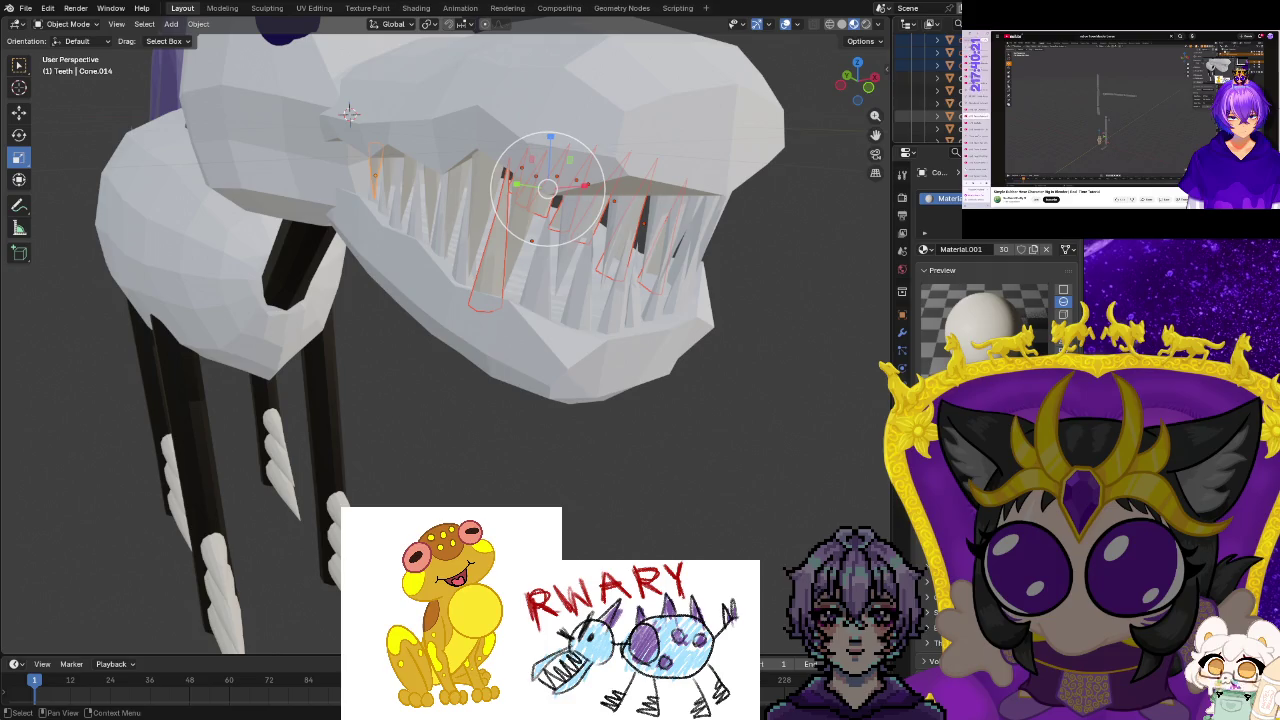
{"action": "left_click_drag", "start_coordinate": [928, 62], "coordinate": [930, 132]}
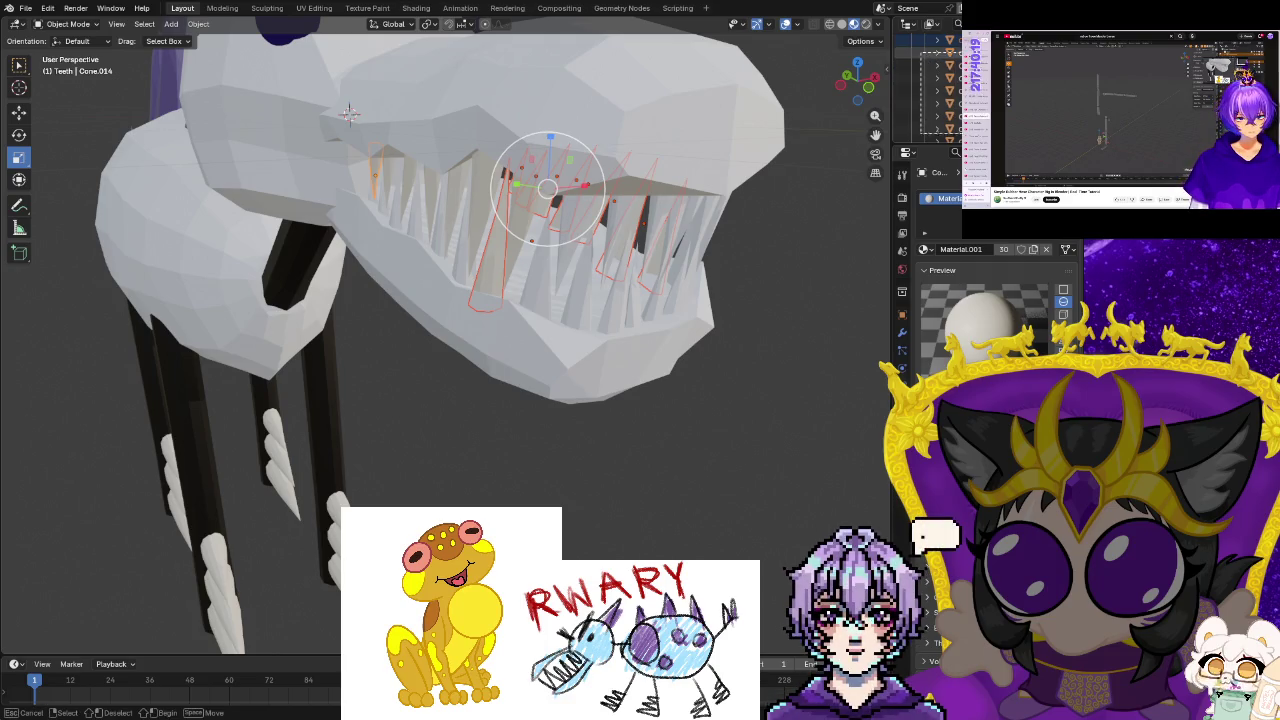
{"action": "left_click", "coordinate": [1066, 249]}
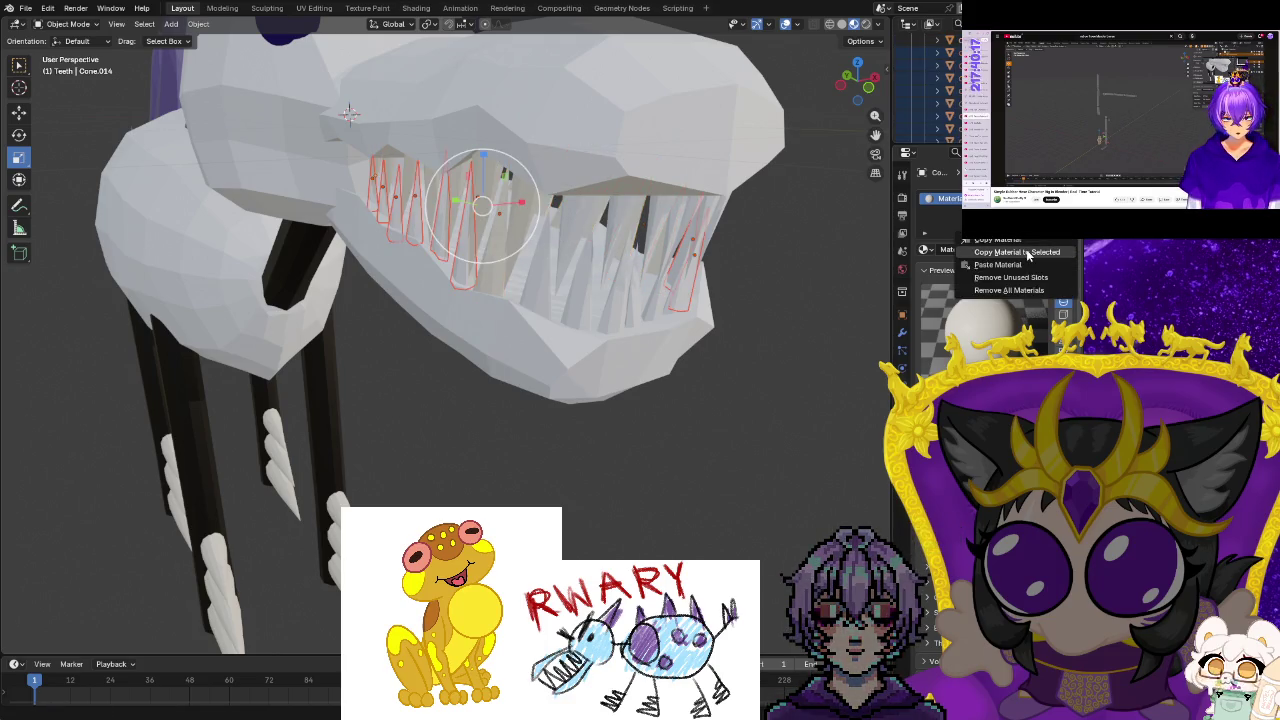
{"action": "left_click", "coordinate": [1020, 252]}
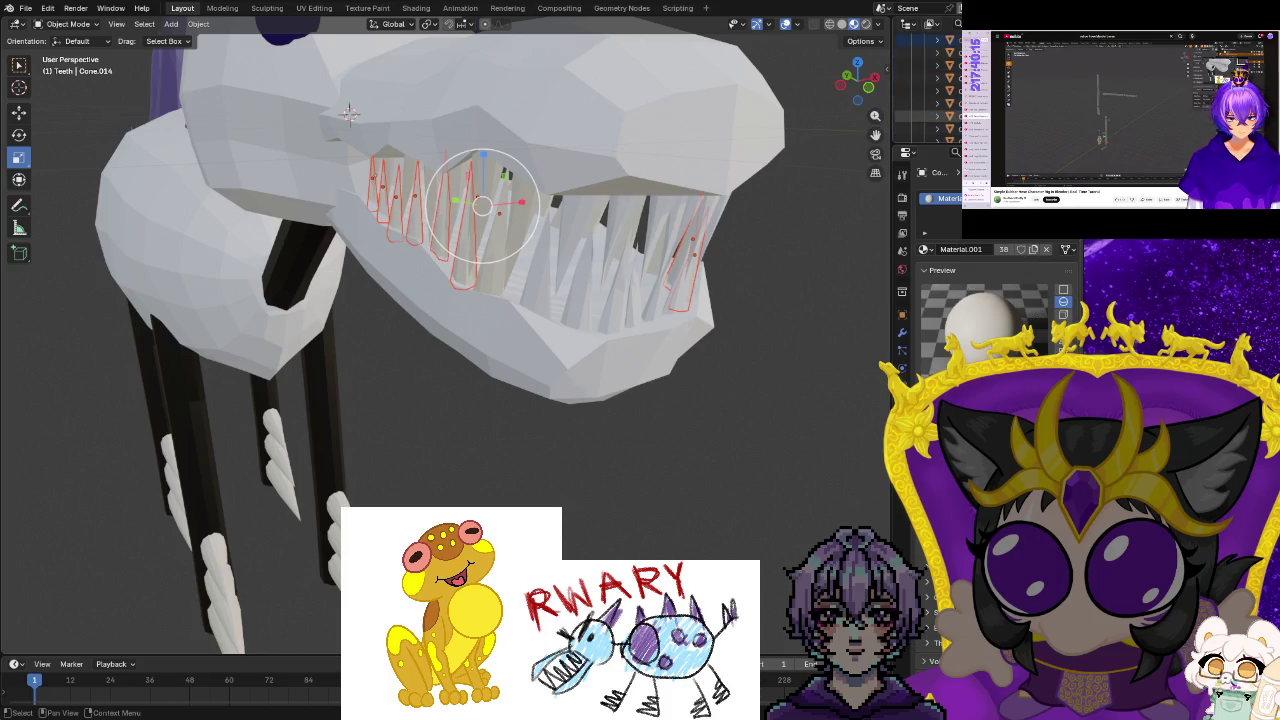
Copy Material.001 to the last tooth batches, bringing it to 52 users.
{"action": "mouse_move", "coordinate": [922, 56]}
{"action": "left_mouse_down"}
{"action": "mouse_move", "coordinate": [962, 100]}
{"action": "mouse_move", "coordinate": [962, 144]}
{"action": "left_mouse_up"}
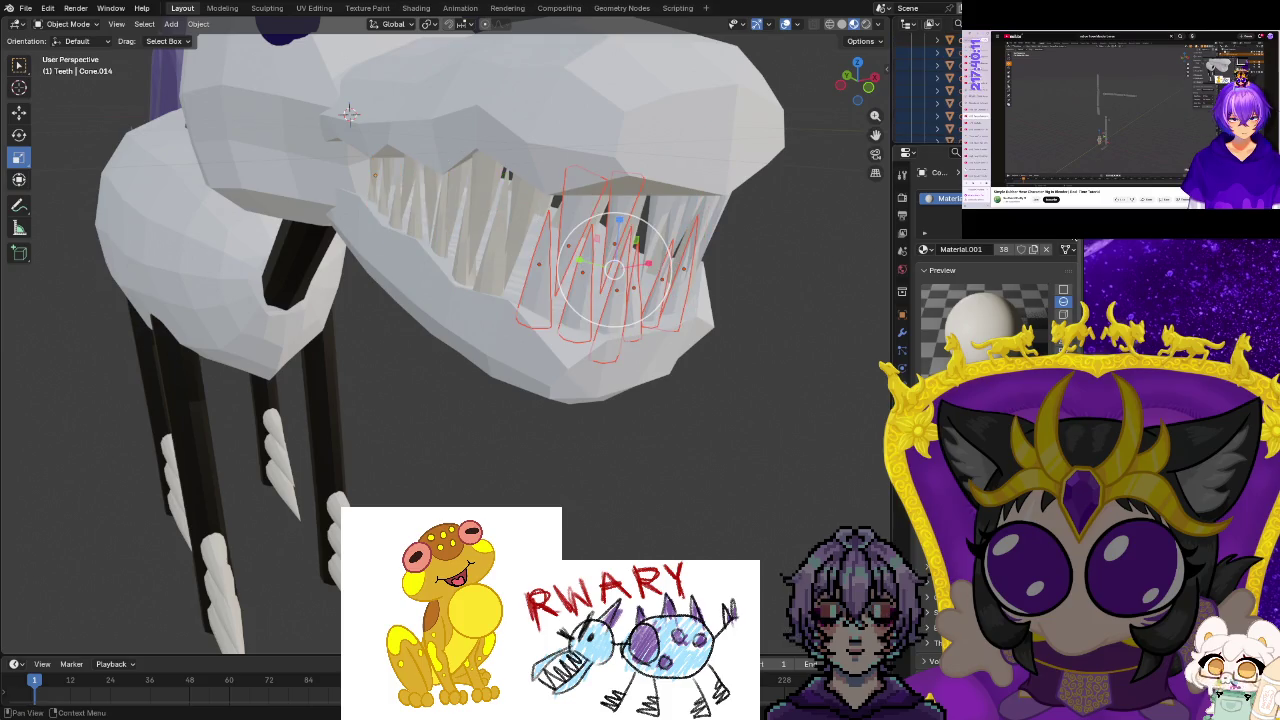
{"action": "left_click", "coordinate": [1068, 224]}
{"action": "left_click", "coordinate": [1013, 253]}
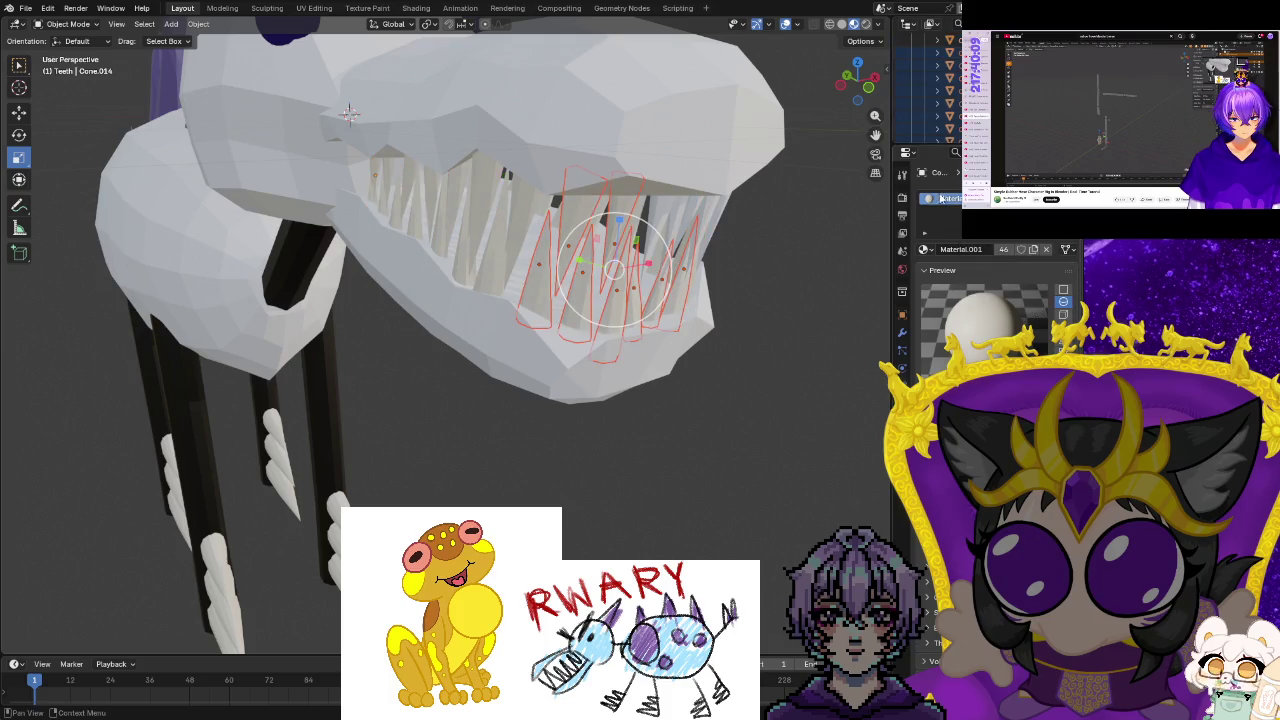
{"action": "left_click_drag", "start_coordinate": [921, 65], "coordinate": [920, 120]}
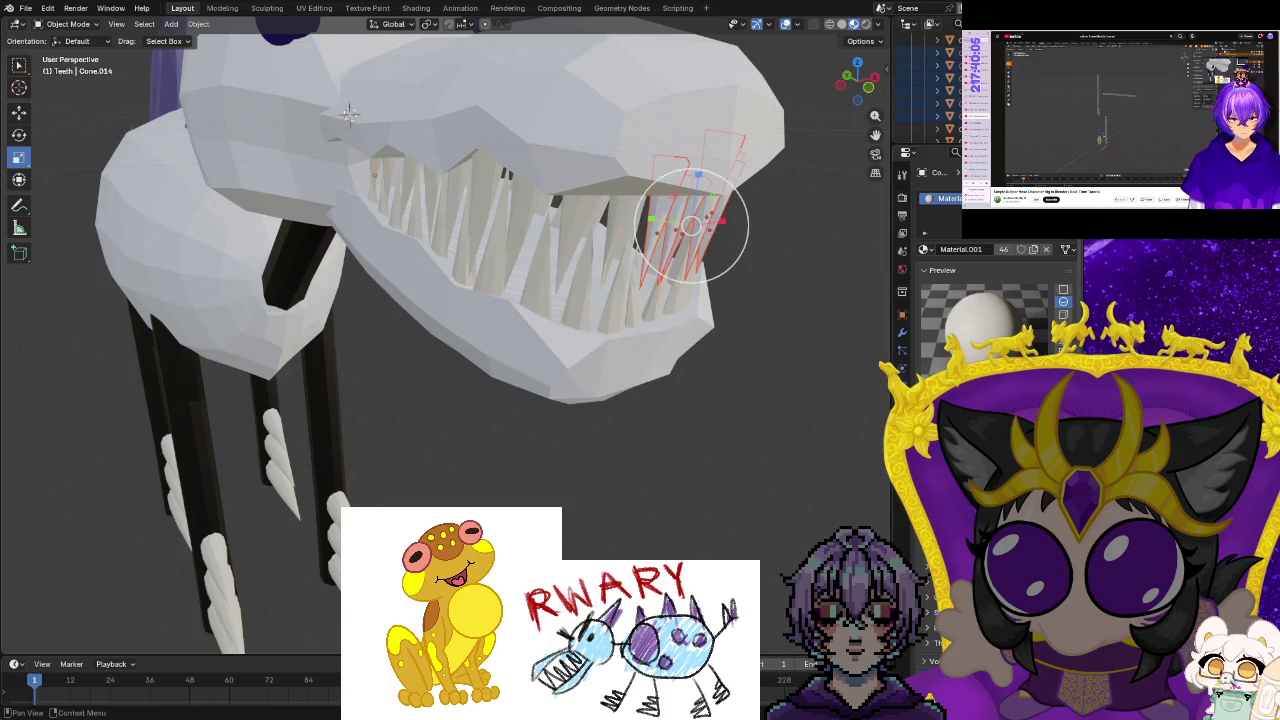
{"action": "left_click", "coordinate": [1068, 249]}
{"action": "left_click", "coordinate": [1013, 256]}
{"action": "left_click", "coordinate": [754, 328]}
{"action": "mouse_move", "coordinate": [754, 328]}
{"action": "middle_mouse_down"}
{"action": "mouse_move", "coordinate": [506, 358]}
{"action": "mouse_move", "coordinate": [395, 276]}
{"action": "mouse_move", "coordinate": [590, 313]}
{"action": "mouse_move", "coordinate": [681, 346]}
{"action": "mouse_move", "coordinate": [587, 348]}
{"action": "mouse_move", "coordinate": [786, 329]}
{"action": "mouse_move", "coordinate": [763, 408]}
{"action": "mouse_move", "coordinate": [697, 407]}
{"action": "mouse_move", "coordinate": [771, 400]}
{"action": "mouse_move", "coordinate": [740, 349]}
{"action": "mouse_move", "coordinate": [655, 384]}
{"action": "mouse_move", "coordinate": [743, 380]}
{"action": "mouse_move", "coordinate": [683, 374]}
{"action": "mouse_move", "coordinate": [589, 393]}
{"action": "mouse_move", "coordinate": [612, 269]}
{"action": "middle_mouse_up"}
Select the eyebrow plane and assign it the near-black Material.004.
{"action": "left_click", "coordinate": [572, 233]}
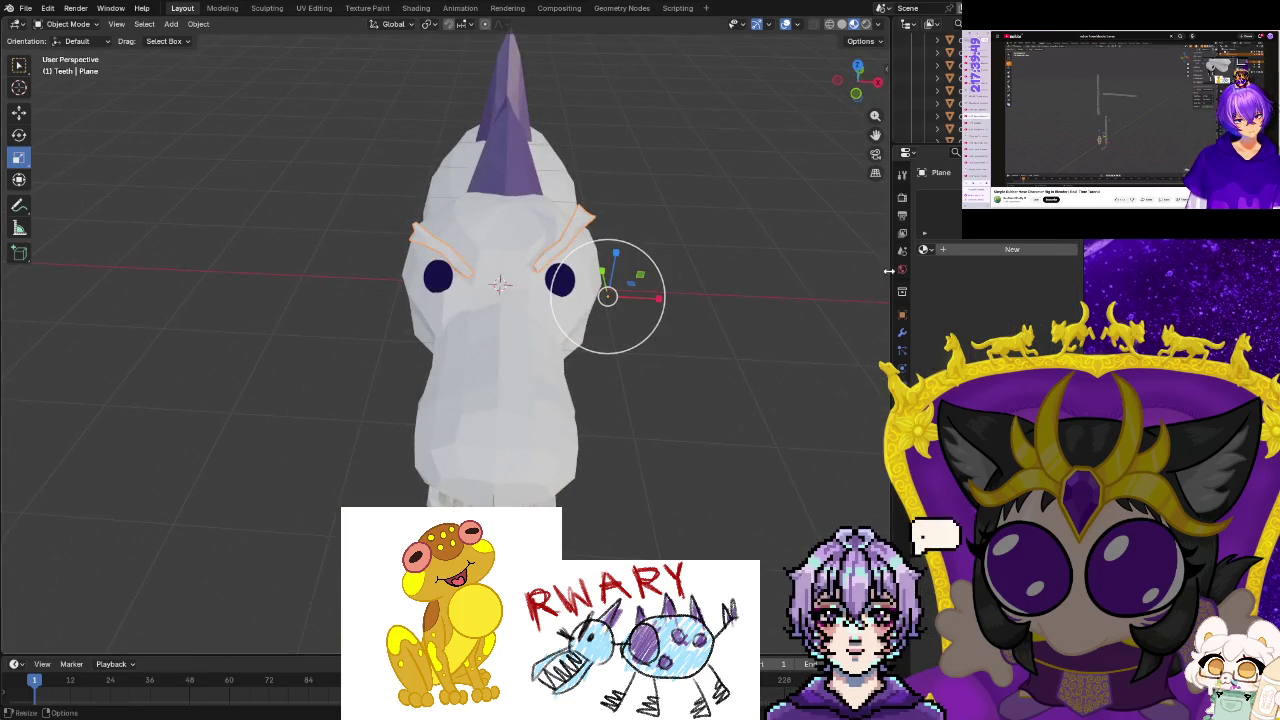
{"action": "left_click", "coordinate": [942, 248]}
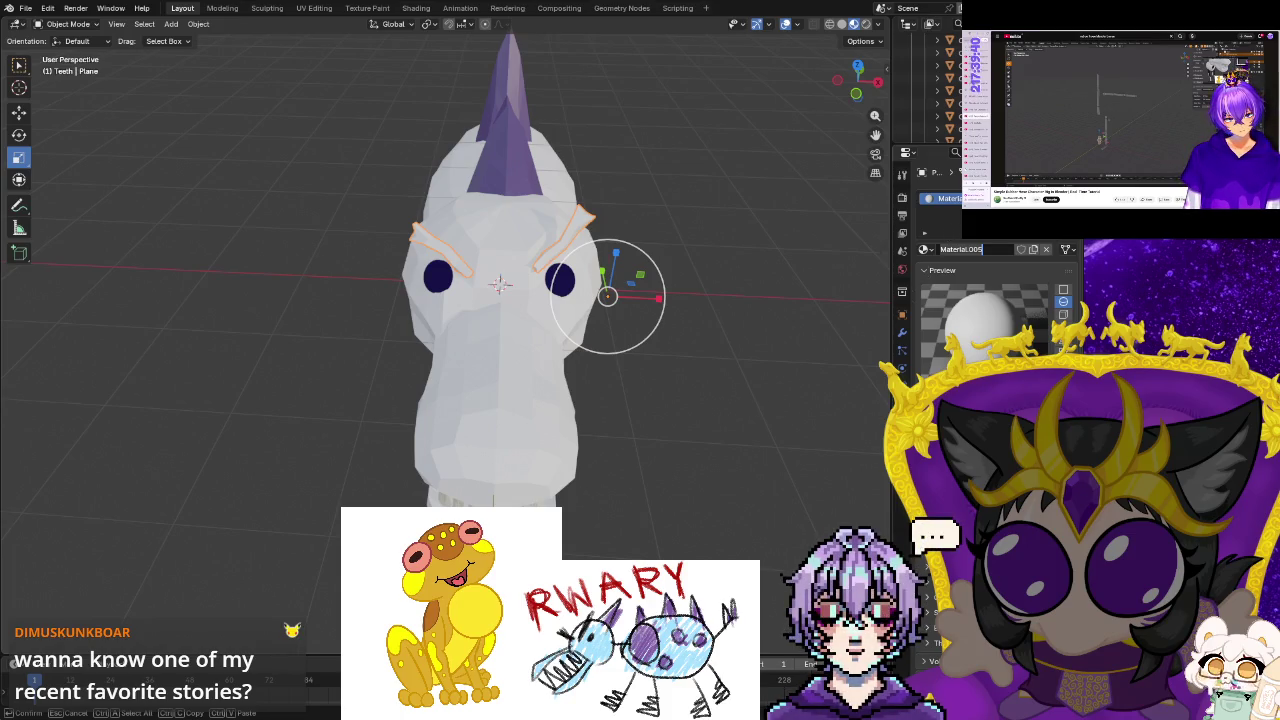
{"action": "left_click", "coordinate": [926, 249]}
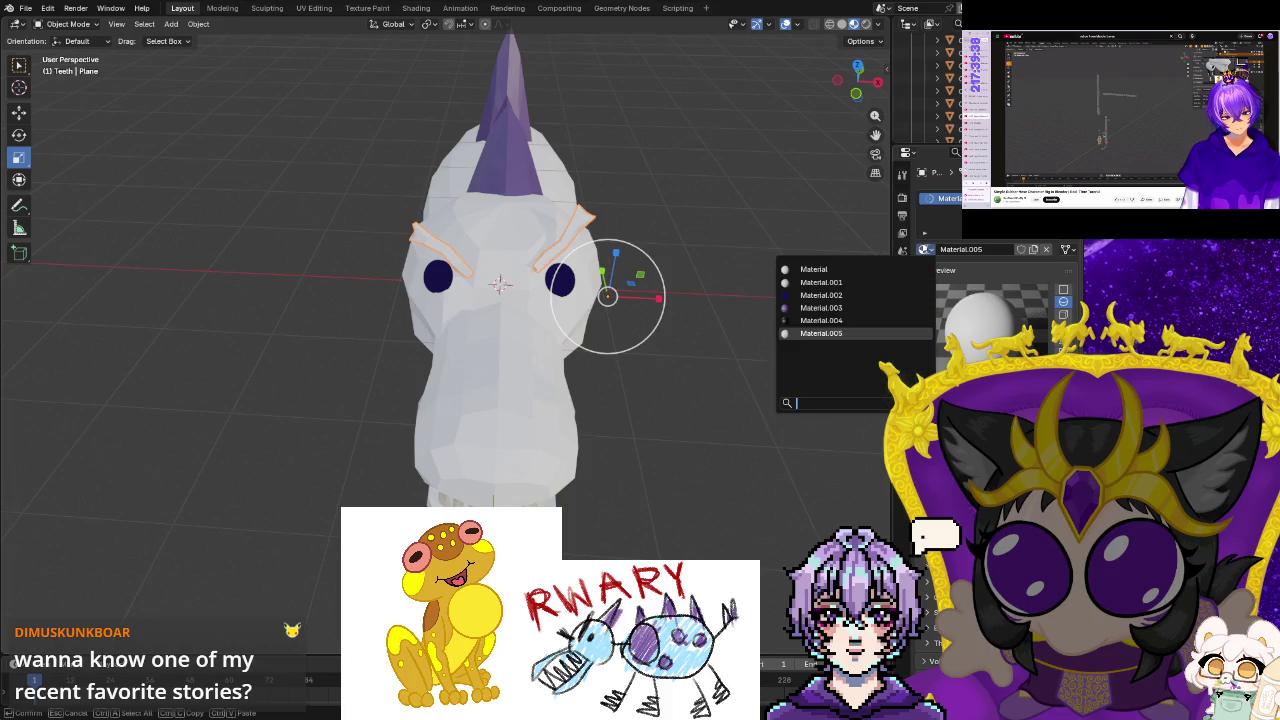
{"action": "left_click", "coordinate": [838, 321]}
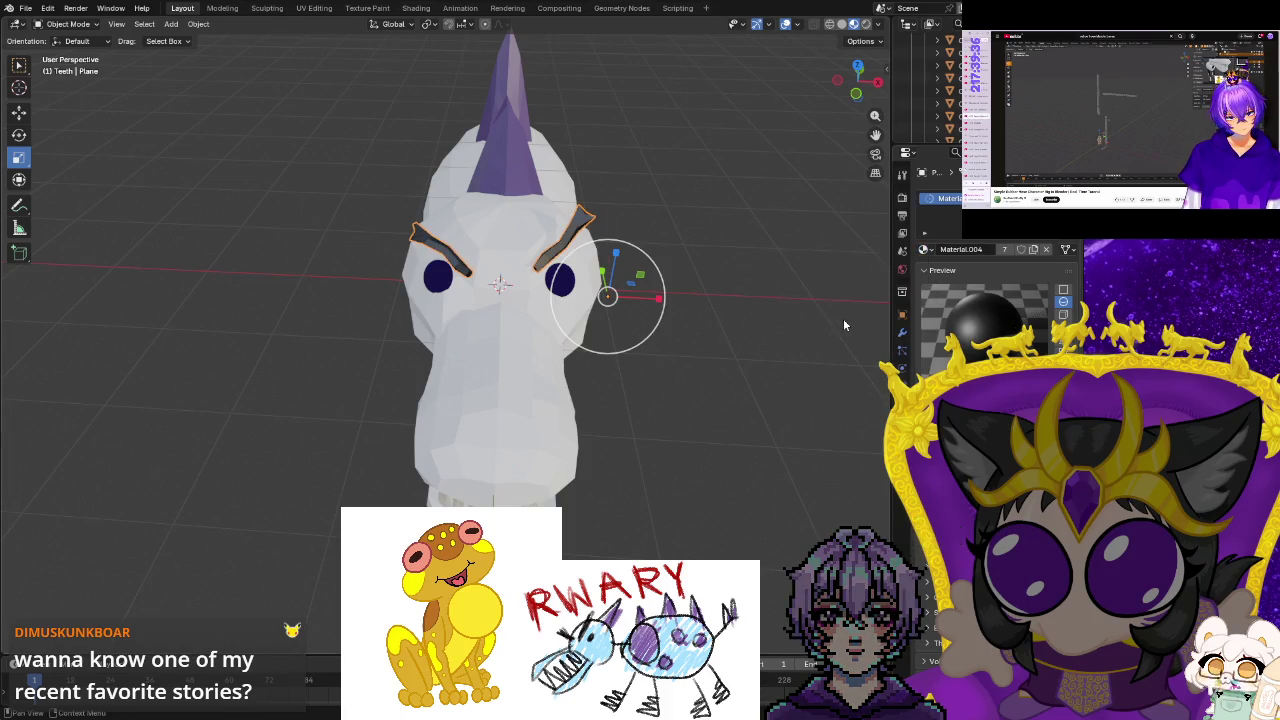
{"action": "left_click", "coordinate": [830, 335]}
{"action": "middle_click_drag", "start_coordinate": [719, 409], "coordinate": [393, 197]}
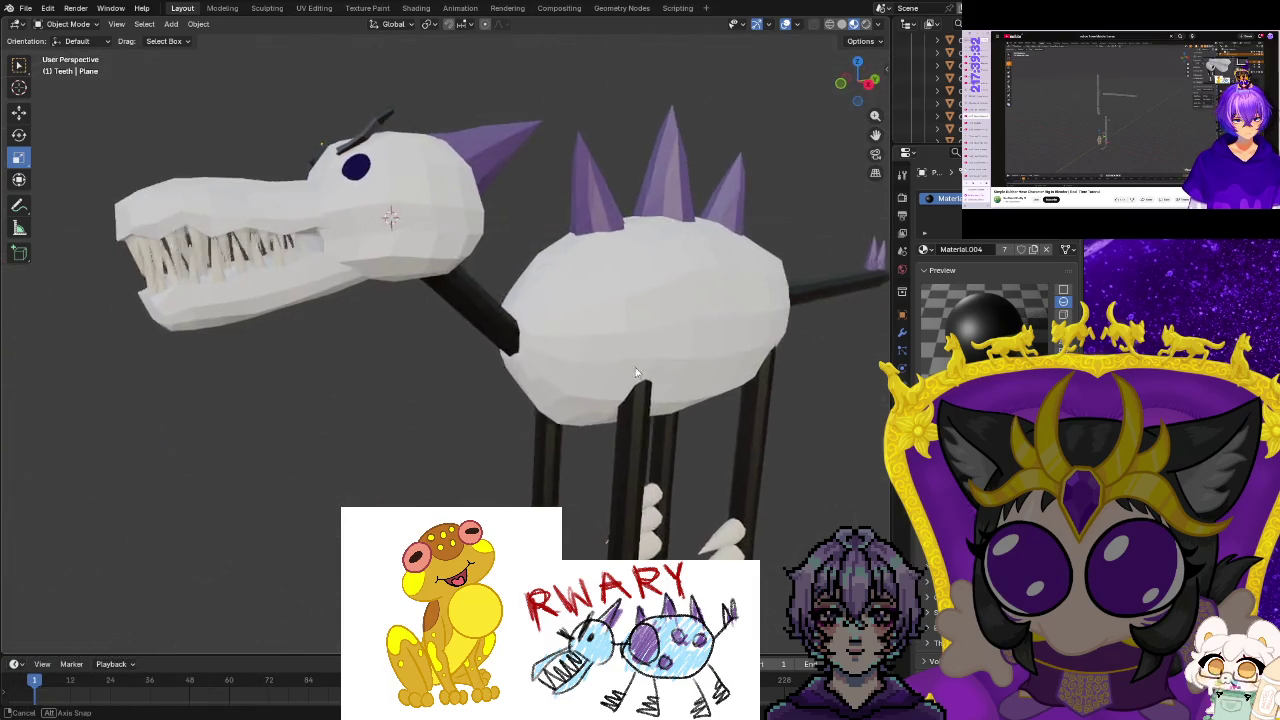
Assign Material.005 to the body sphere and set its base colour Value to 0.
{"action": "left_click", "coordinate": [696, 309]}
{"action": "left_click", "coordinate": [925, 251]}
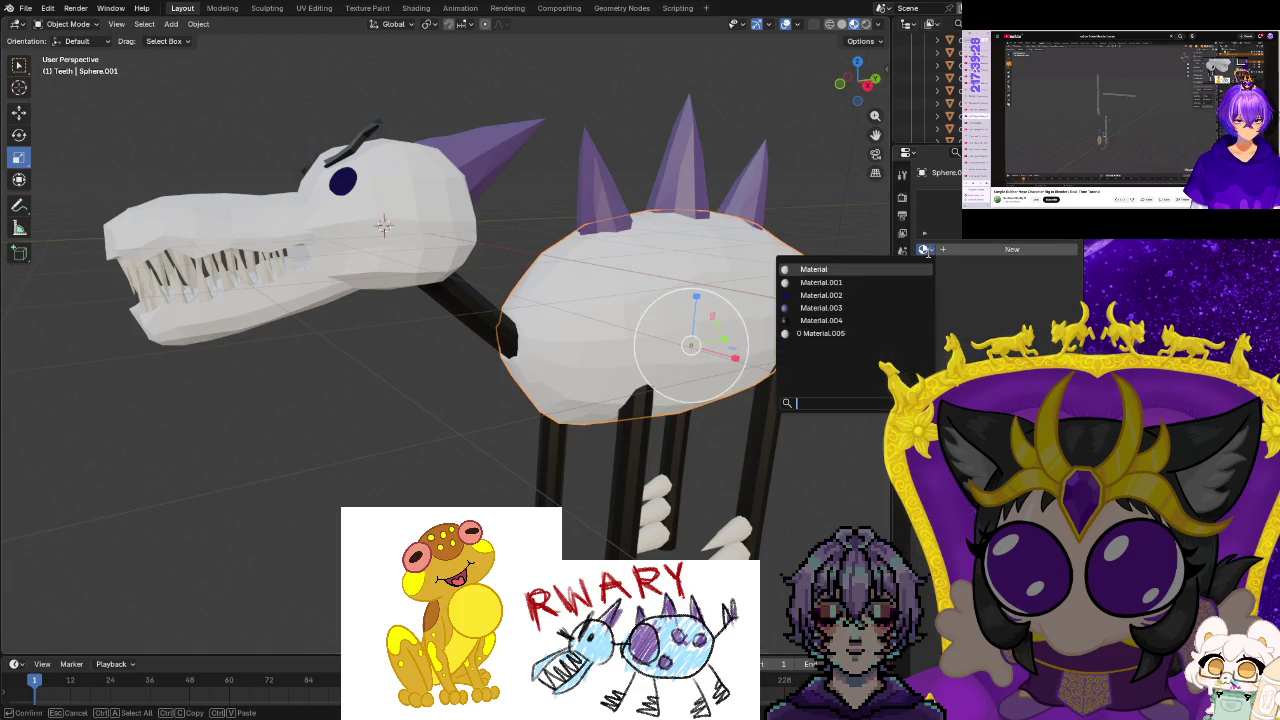
{"action": "left_click", "coordinate": [829, 336]}
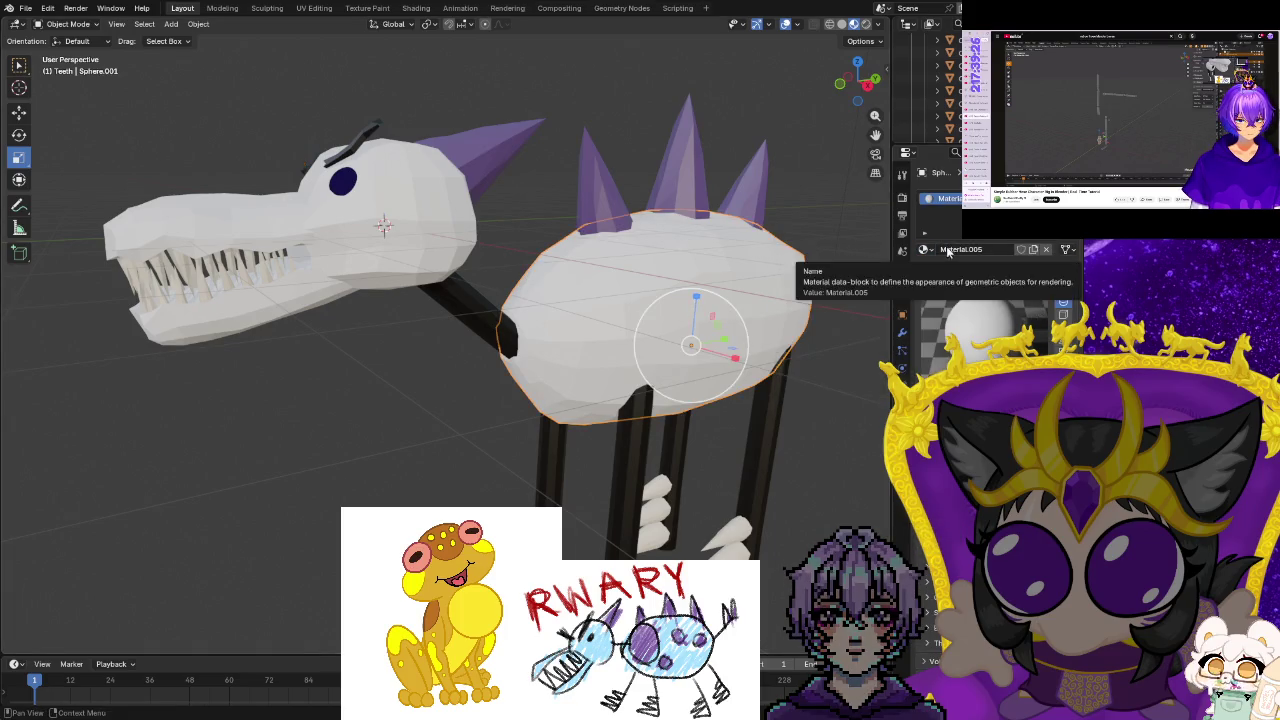
{"action": "left_click", "coordinate": [990, 280]}
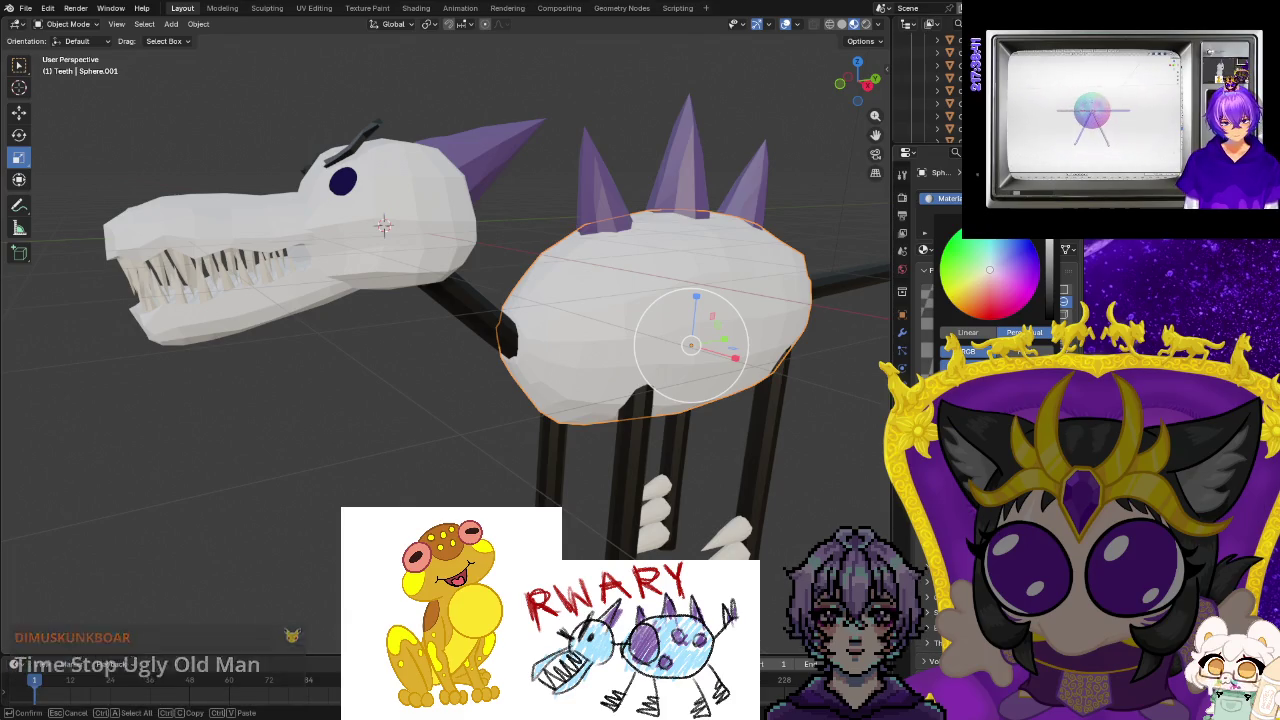
{"action": "left_click", "coordinate": [1049, 319]}
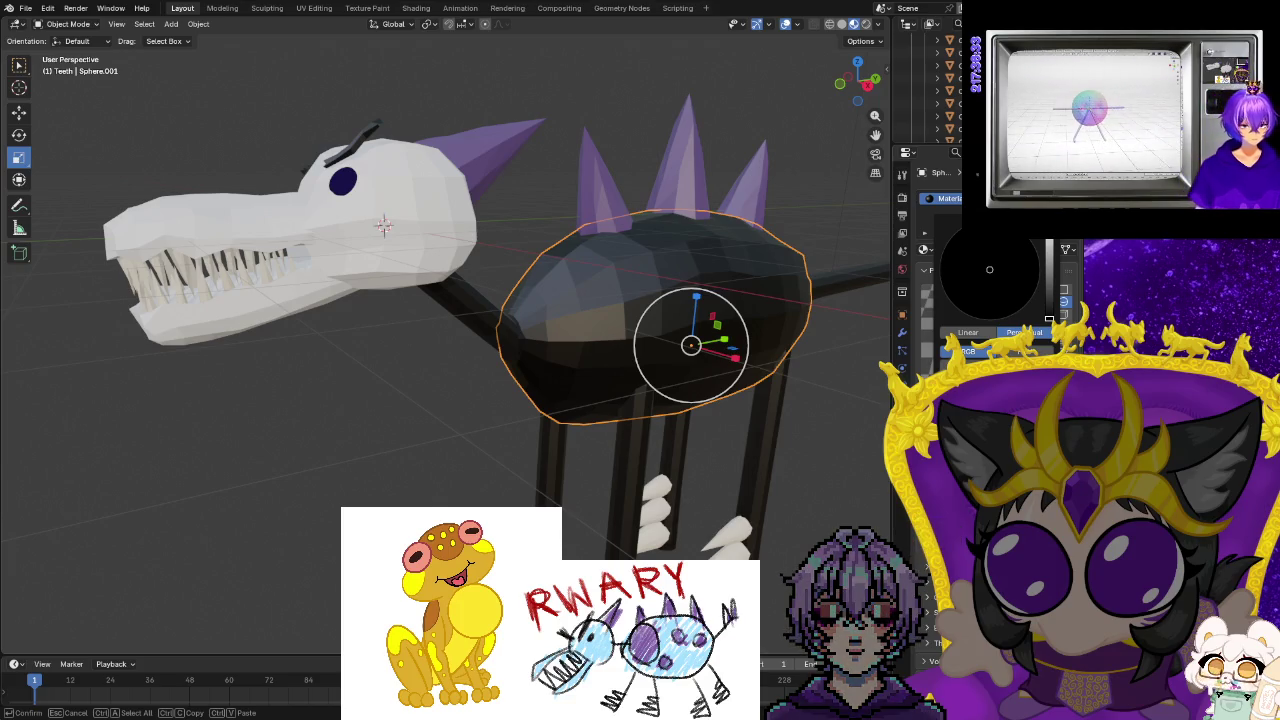
Start tinting the body's base colour toward a bright cyan blue.
{"action": "key", "text": "Return"}
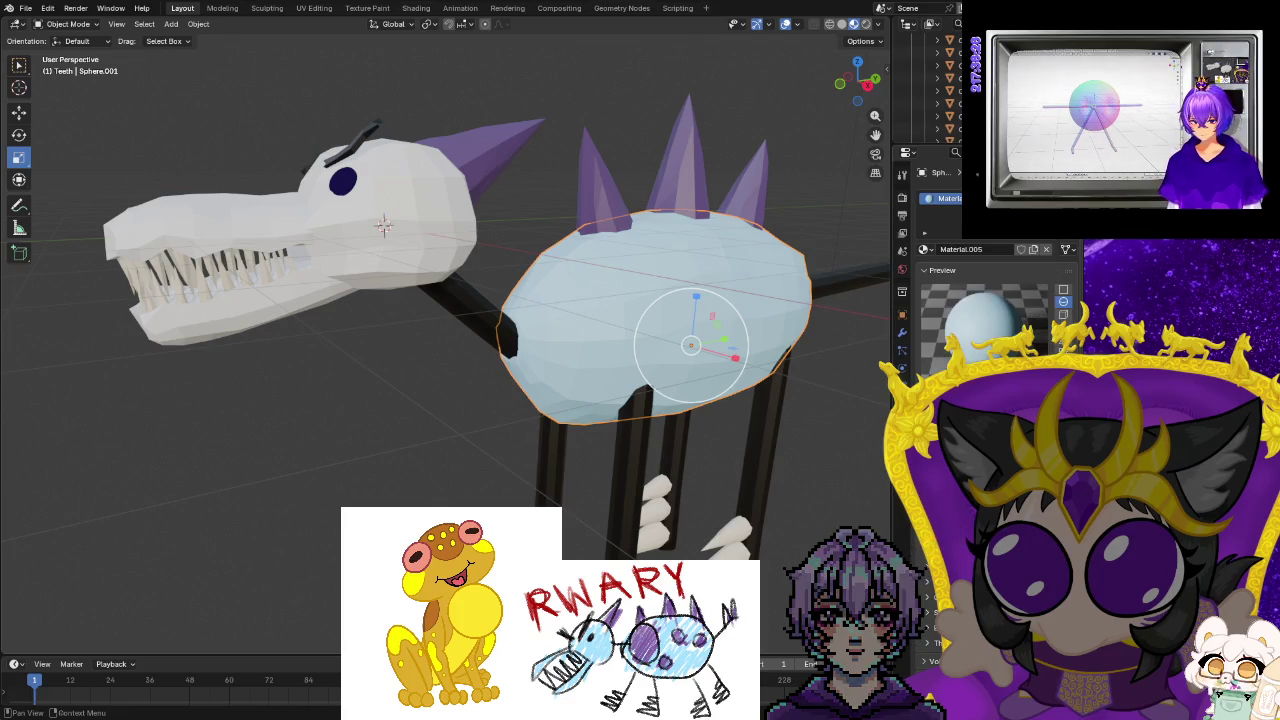
{"action": "middle_click_drag", "start_coordinate": [860, 440], "coordinate": [773, 432]}
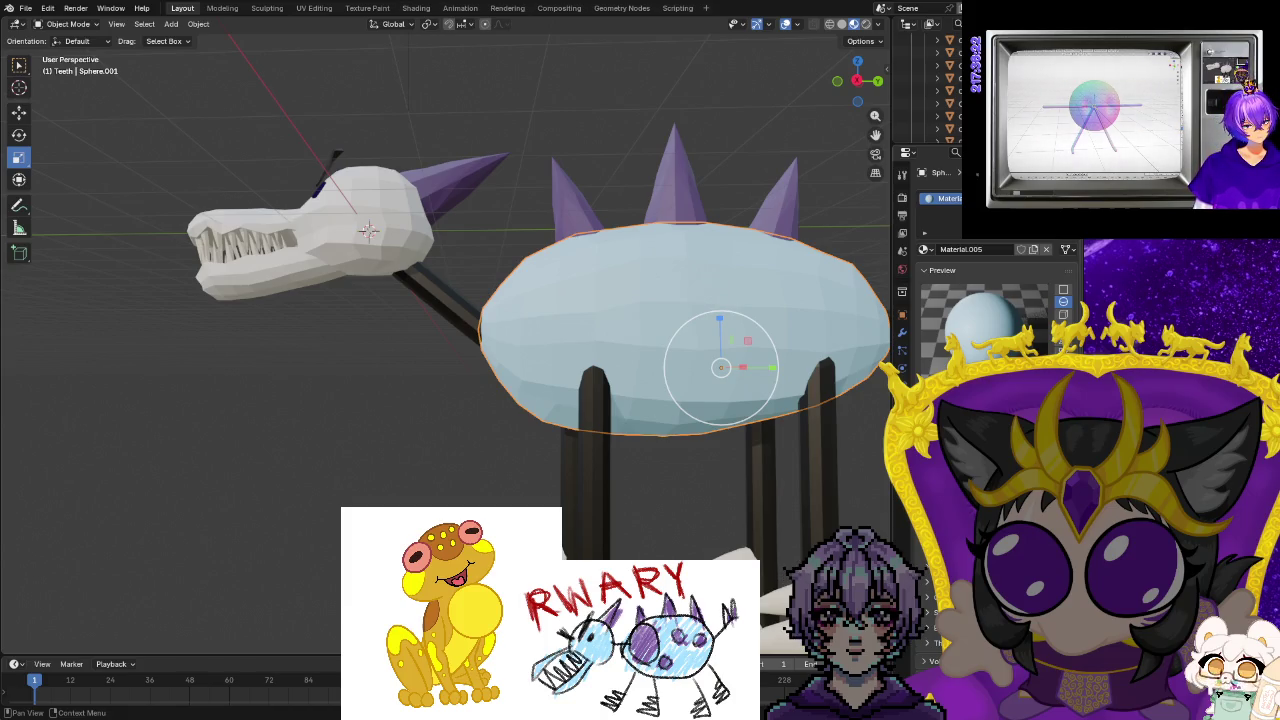
{"action": "left_click", "coordinate": [990, 300]}
{"action": "left_click_drag", "start_coordinate": [985, 270], "coordinate": [995, 275]}
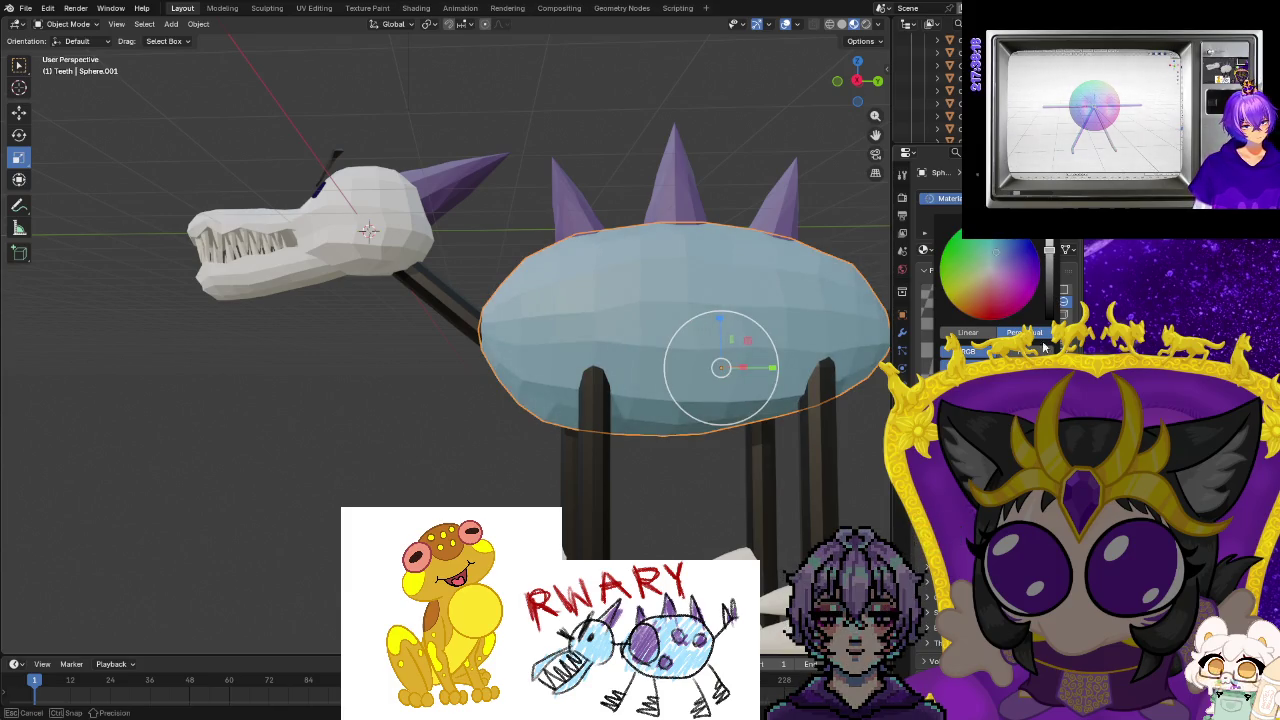
{"action": "left_click_drag", "start_coordinate": [1046, 325], "coordinate": [1047, 258]}
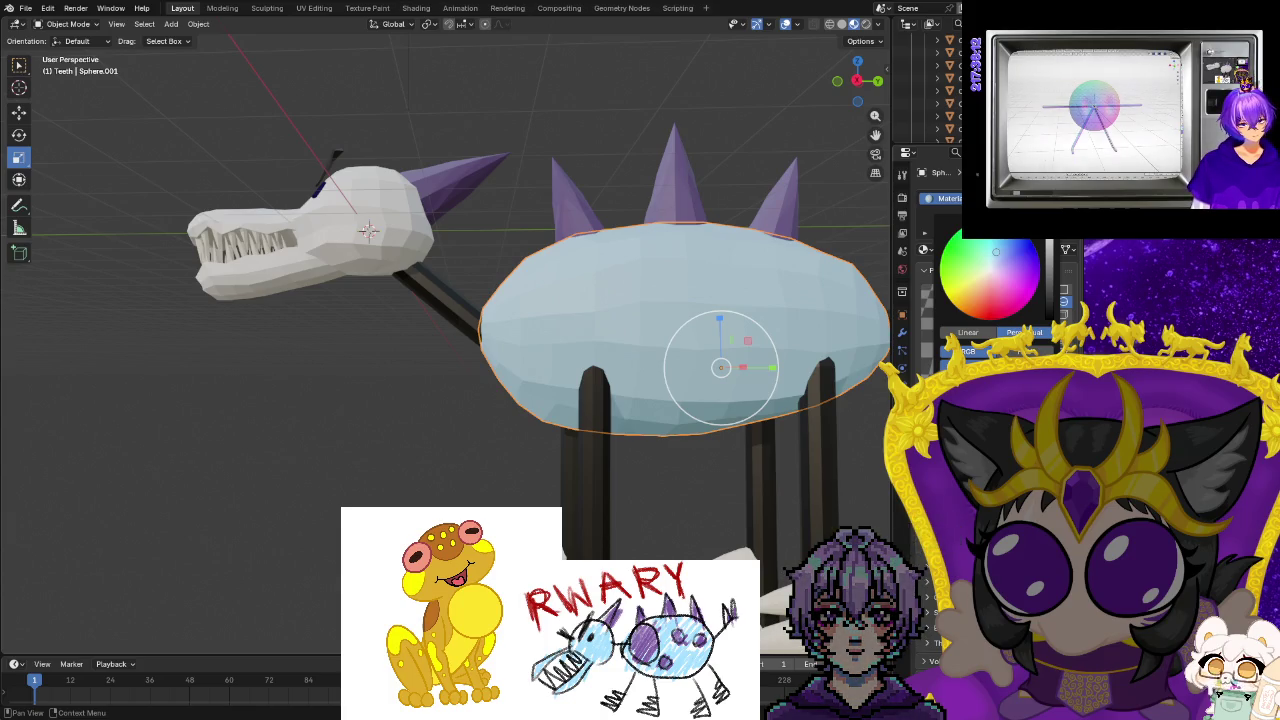
{"action": "left_click_drag", "start_coordinate": [998, 248], "coordinate": [992, 239]}
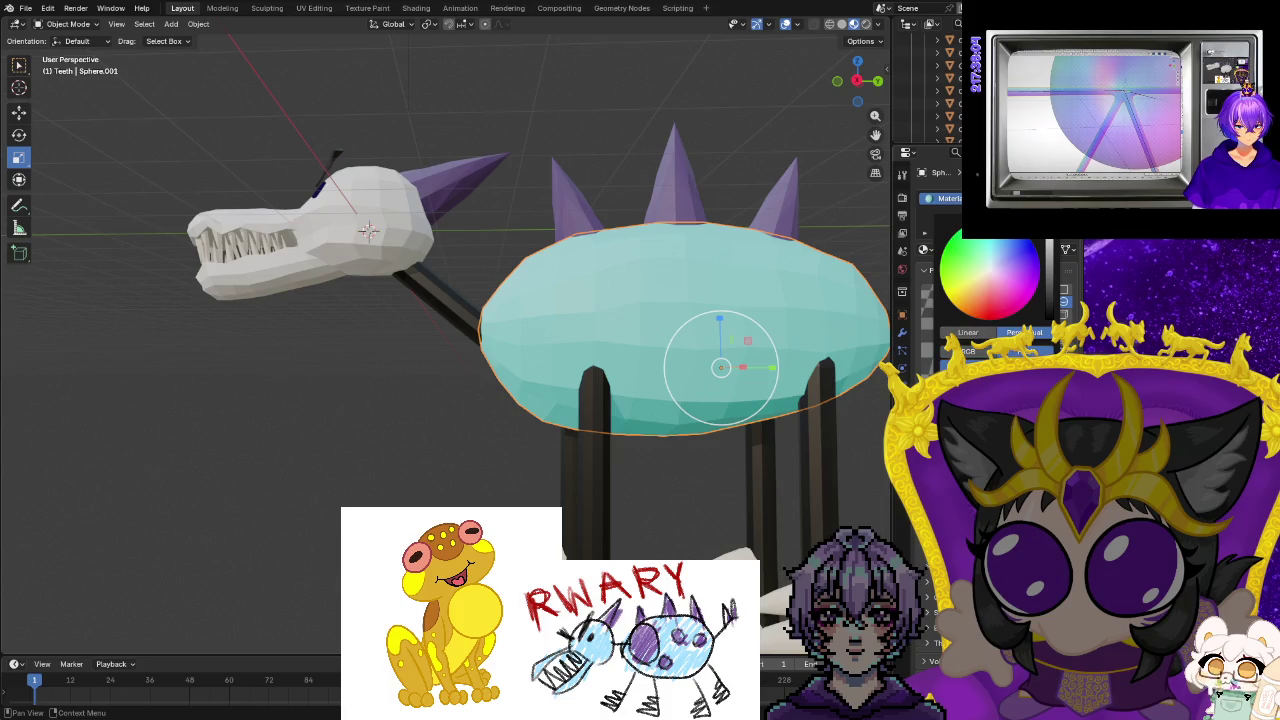
{"action": "left_click_drag", "start_coordinate": [995, 365], "coordinate": [995, 365]}
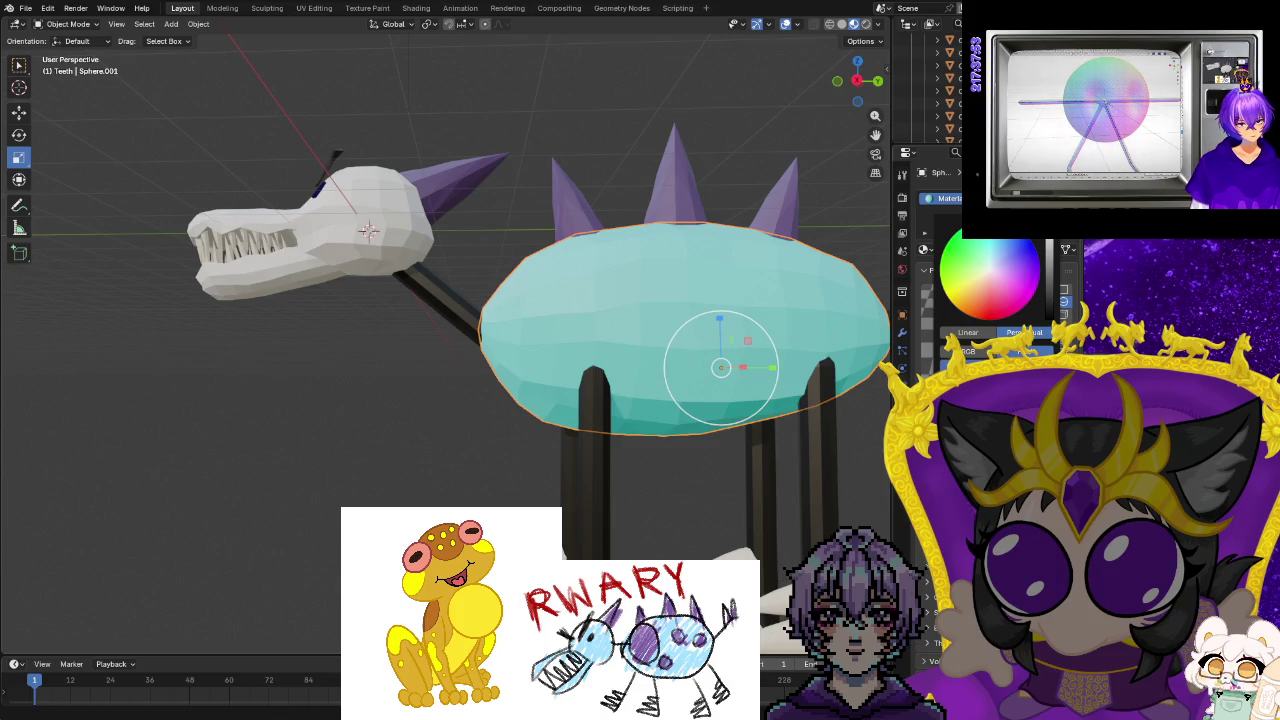
Try pink, yellow-green, blue-grey and pale yellow body colours, ending on white.
{"action": "key", "text": "s"}
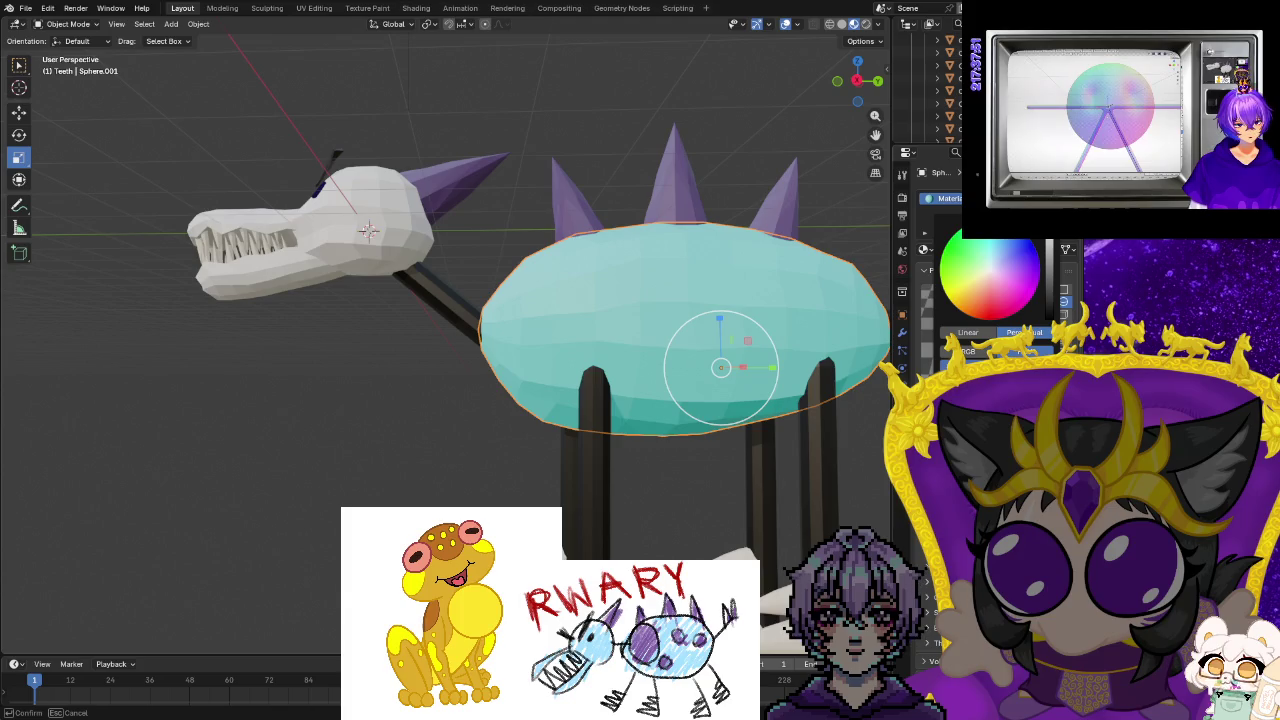
{"action": "key", "text": "Escape"}
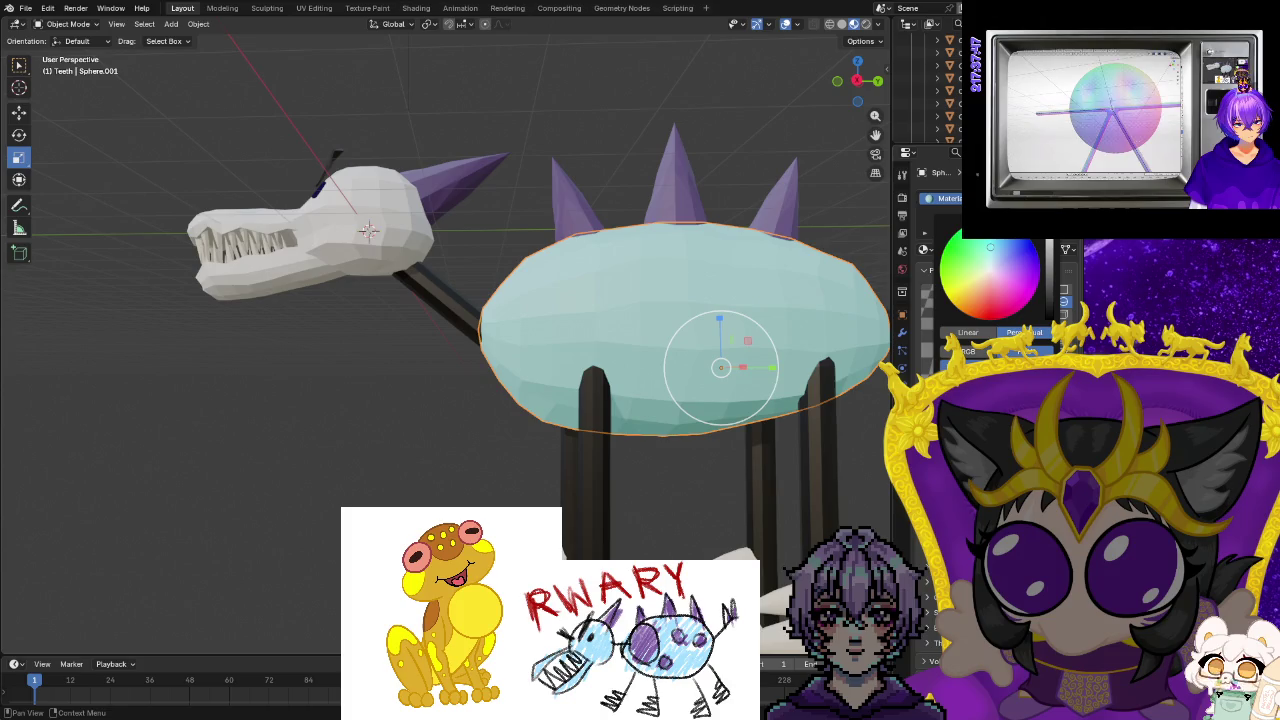
{"action": "key", "text": "s"}
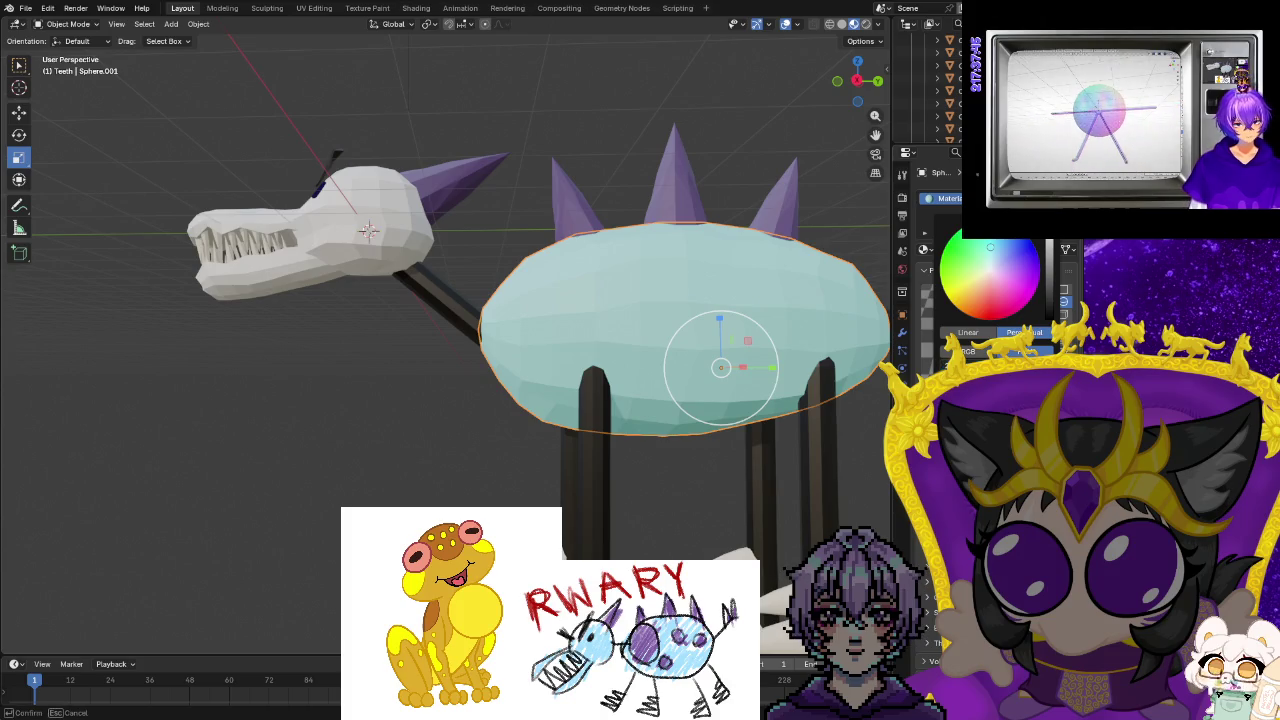
{"action": "key", "text": "Escape"}
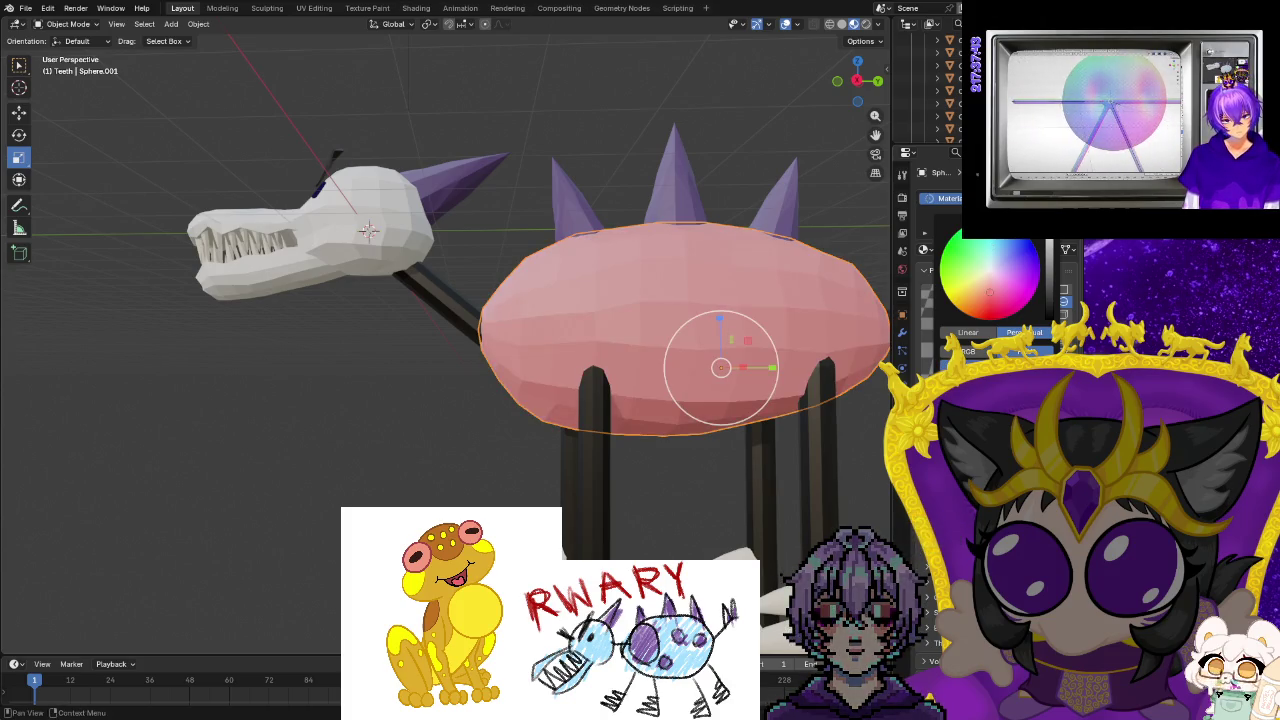
{"action": "key", "text": "s"}
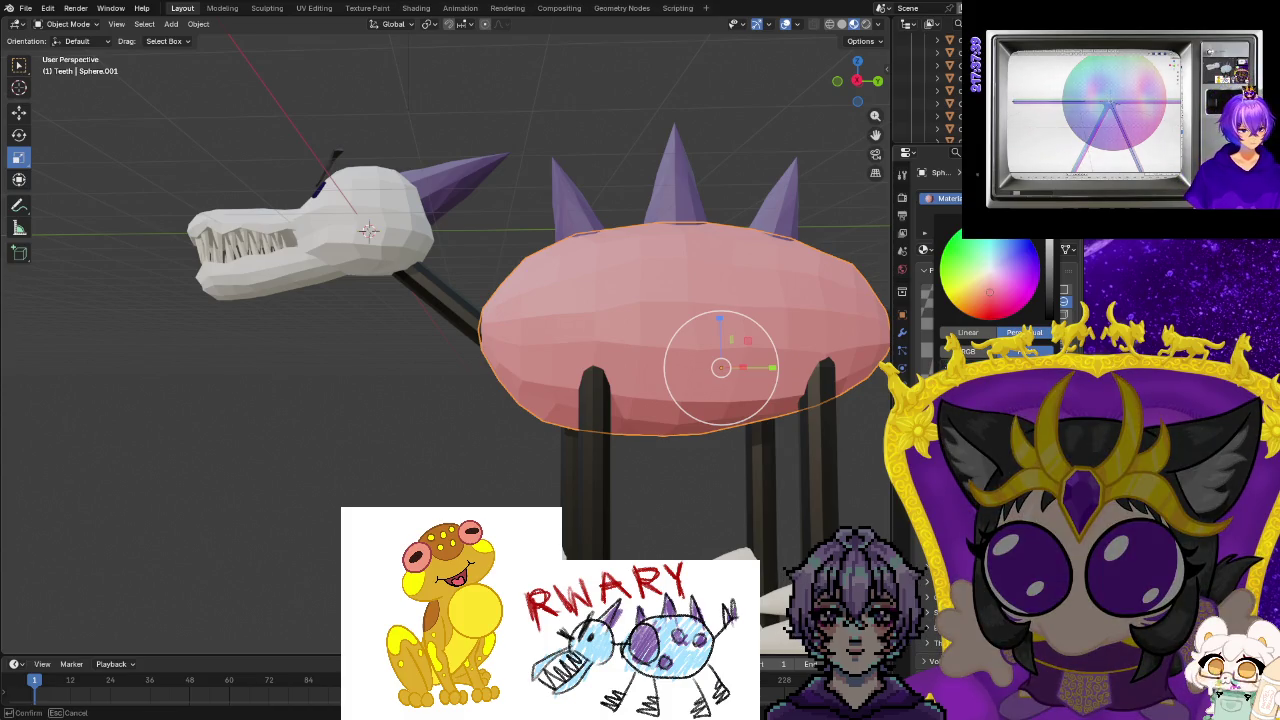
{"action": "left_click", "coordinate": [368, 231]}
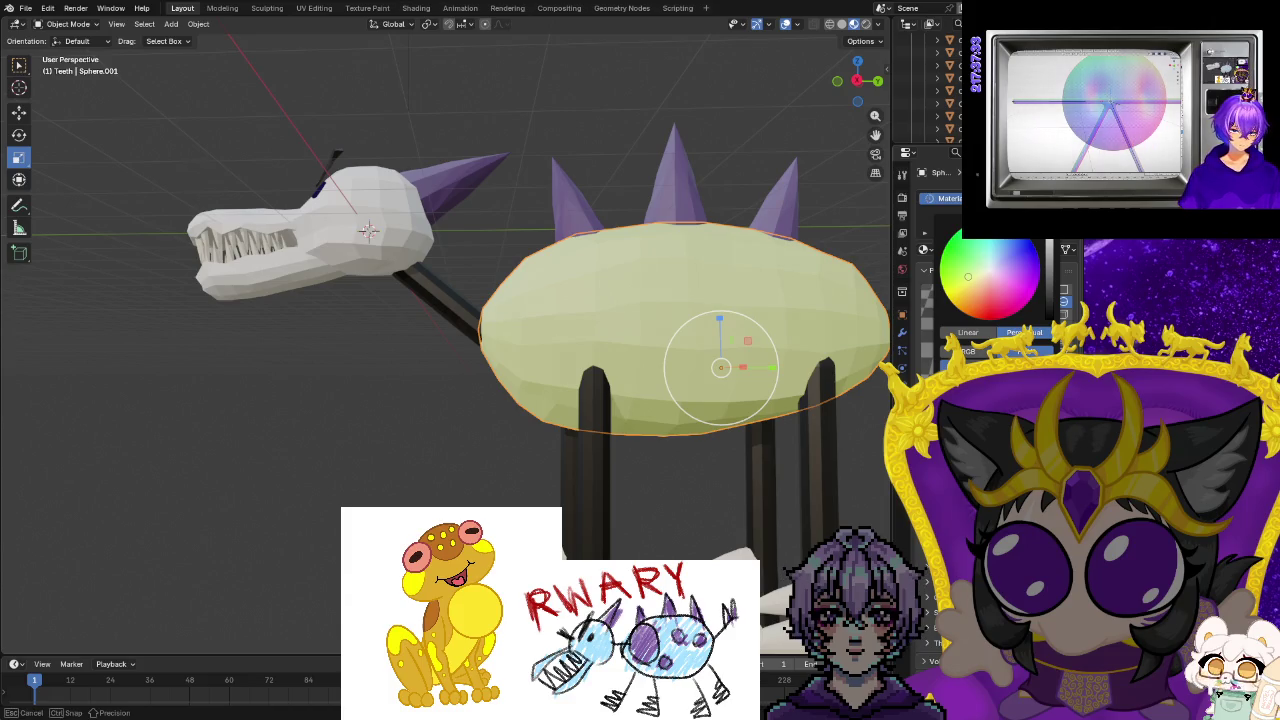
{"action": "left_click", "coordinate": [368, 231]}
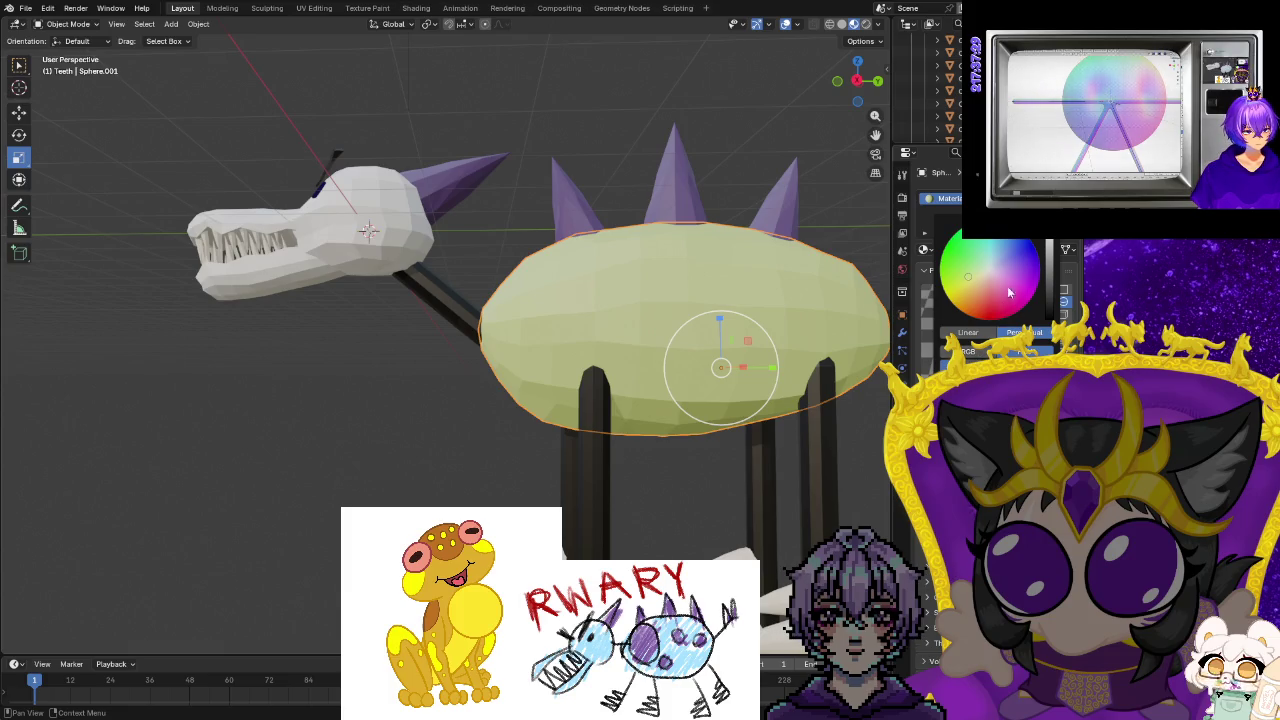
{"action": "left_click_drag", "start_coordinate": [992, 266], "coordinate": [986, 262]}
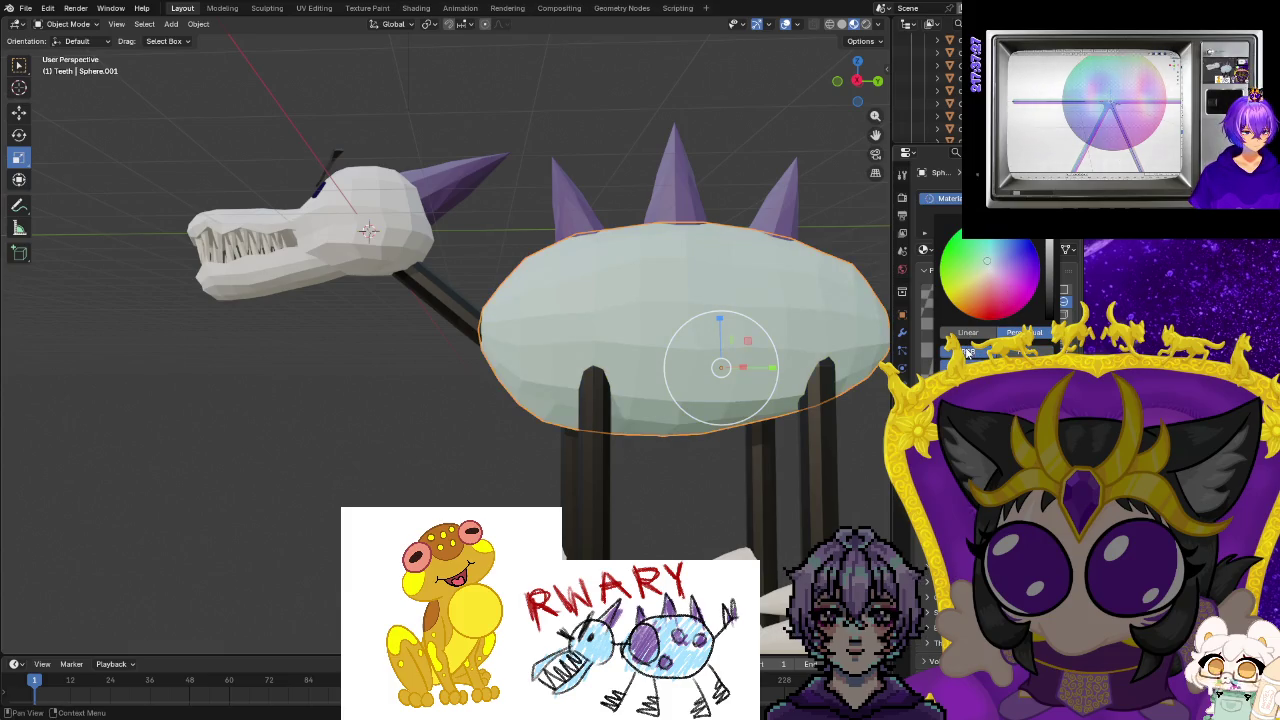
{"action": "left_click", "coordinate": [968, 352]}
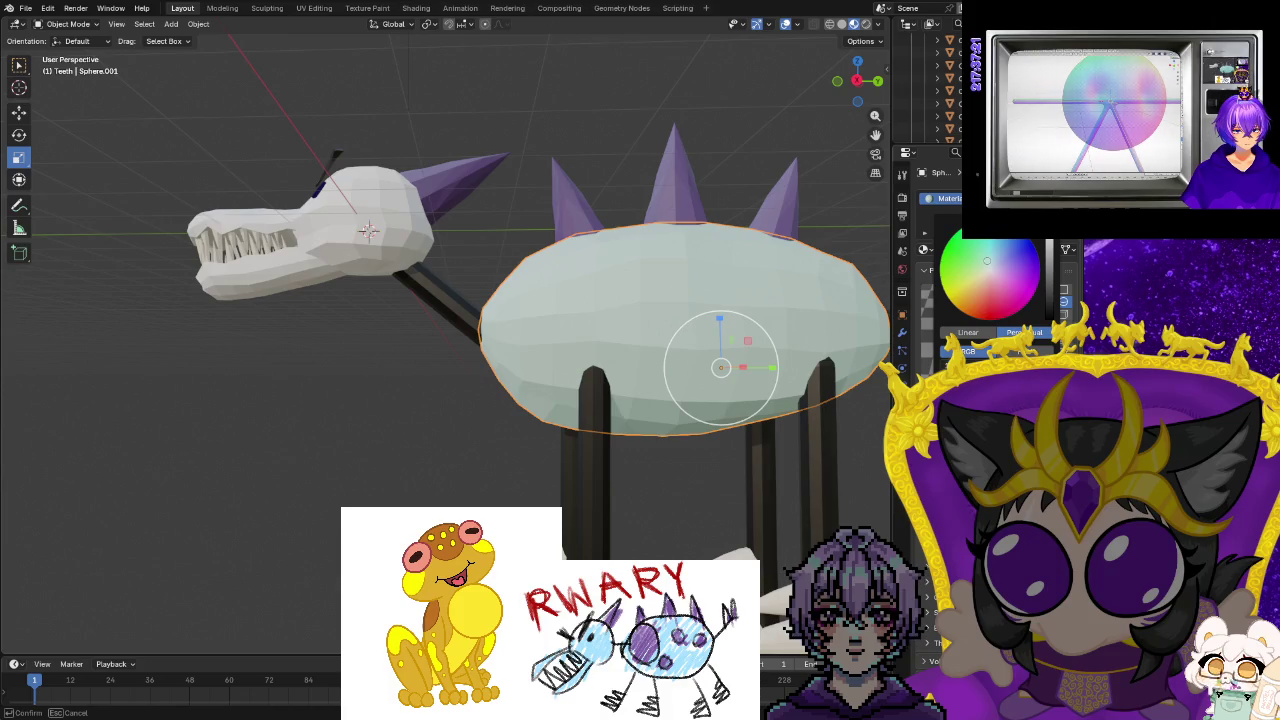
{"action": "left_click_drag", "start_coordinate": [987, 262], "coordinate": [989, 320]}
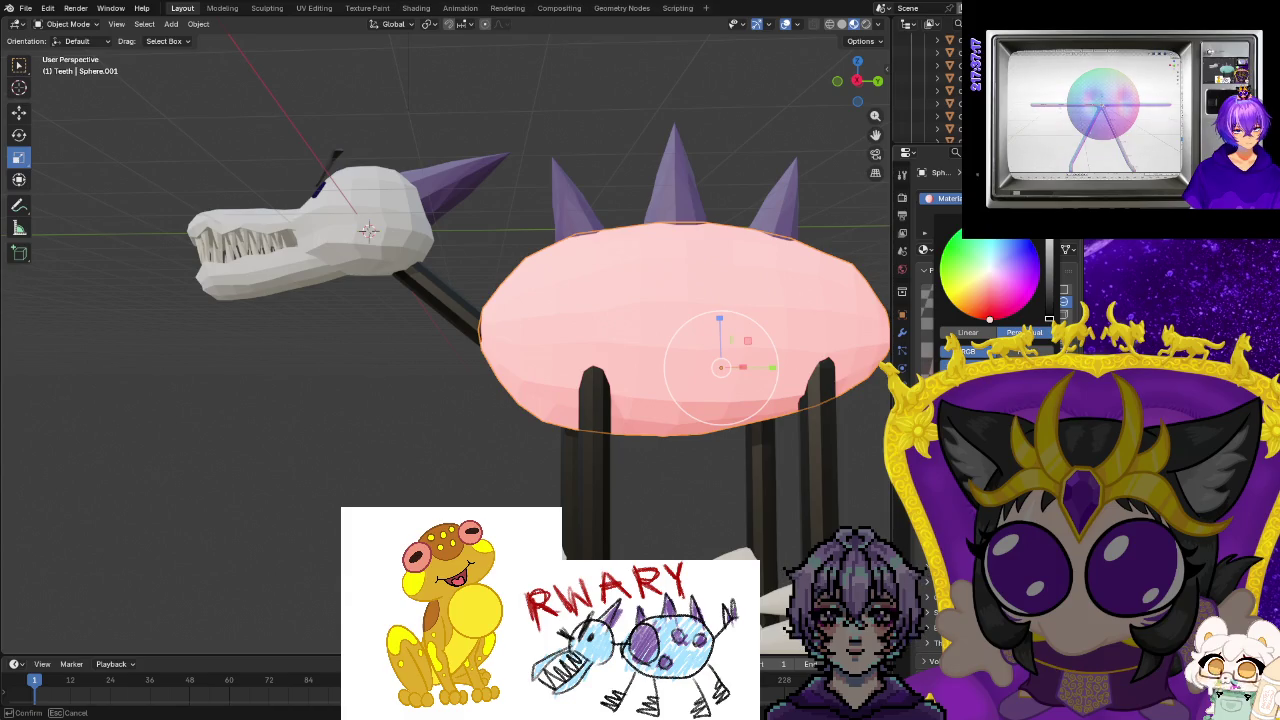
{"action": "left_click_drag", "start_coordinate": [989, 320], "coordinate": [940, 278]}
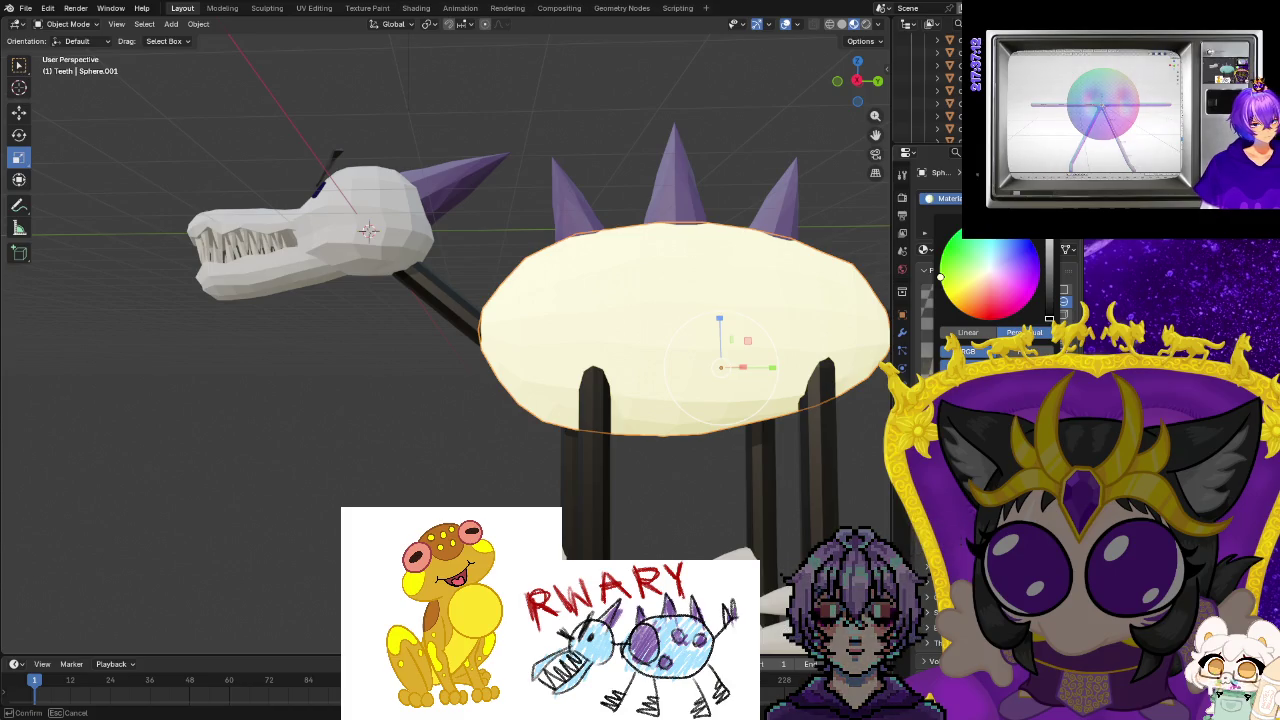
{"action": "left_click", "coordinate": [989, 280]}
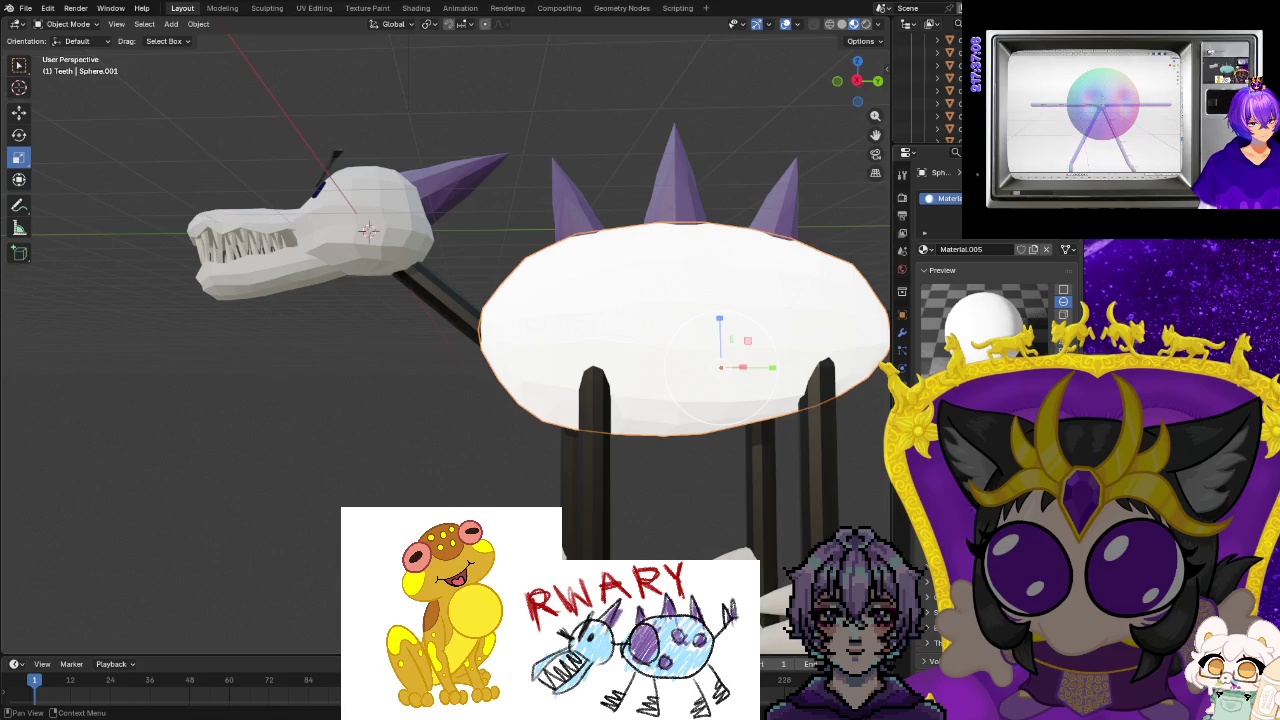
Lighten the body colour to a slight tint using the picker's linear mode.
{"action": "left_click", "coordinate": [1034, 351]}
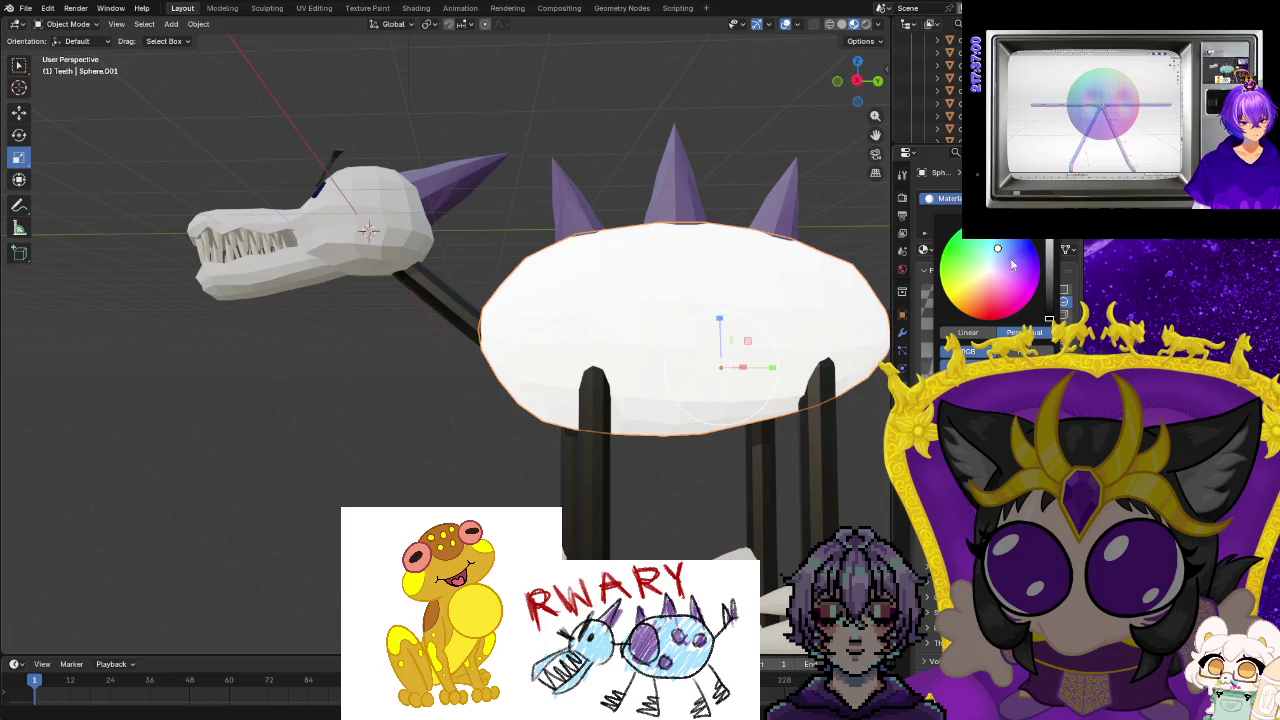
{"action": "left_click", "coordinate": [997, 248]}
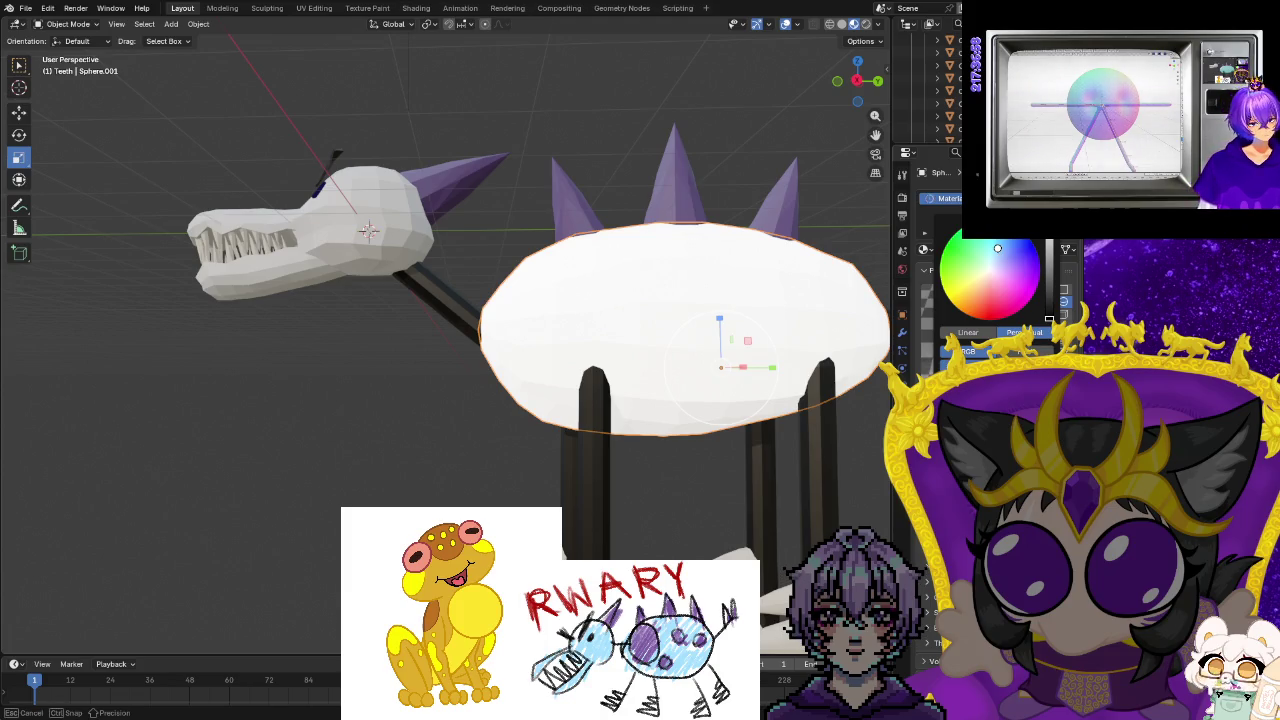
{"action": "left_click_drag", "start_coordinate": [1048, 312], "coordinate": [1048, 312]}
{"action": "left_click", "coordinate": [994, 261]}
{"action": "left_click", "coordinate": [966, 334]}
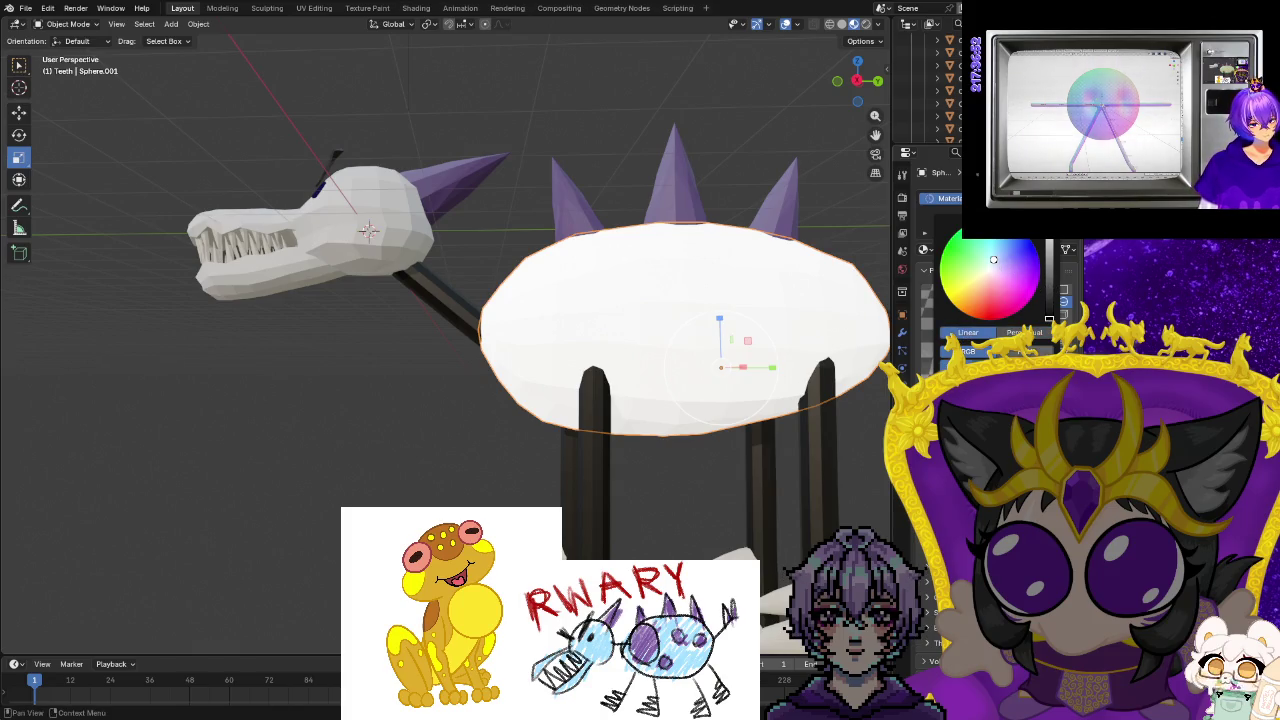
{"action": "left_click_drag", "start_coordinate": [1049, 319], "coordinate": [1049, 319]}
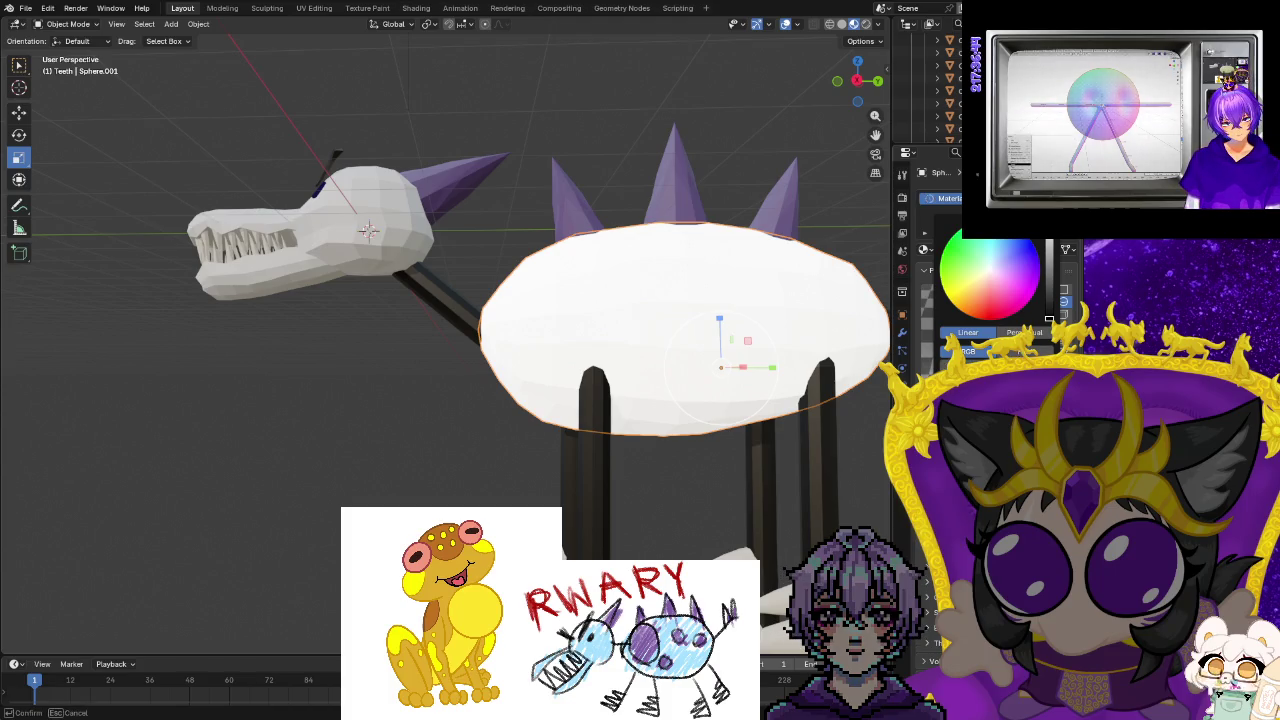
{"action": "left_click", "coordinate": [1031, 244]}
{"action": "left_click", "coordinate": [1031, 244]}
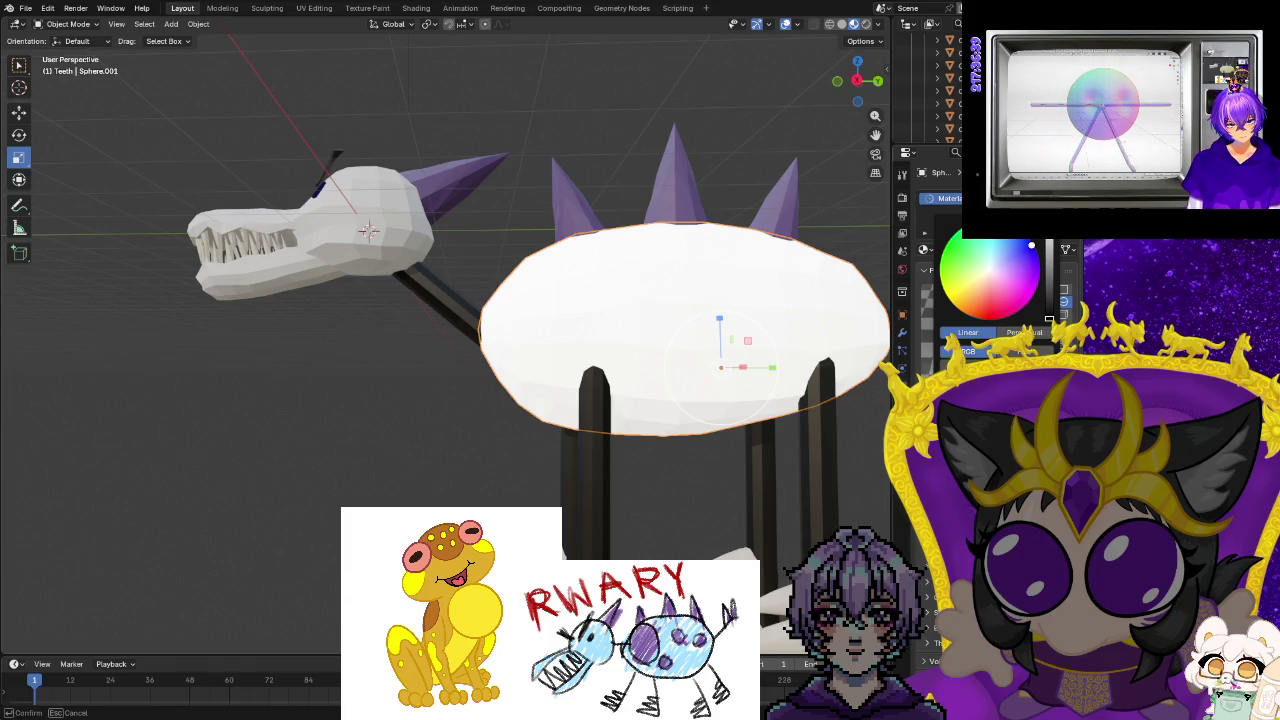
{"action": "left_click_drag", "start_coordinate": [1031, 244], "coordinate": [993, 259]}
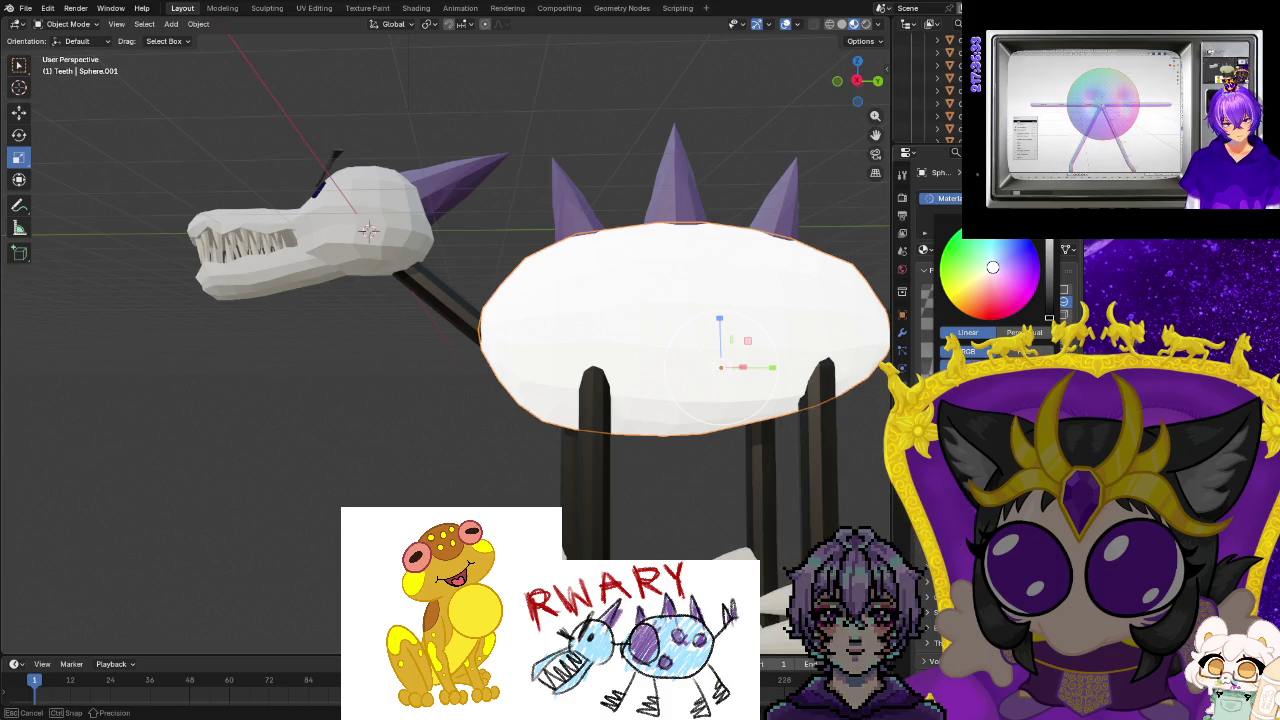
{"action": "left_click", "coordinate": [994, 265]}
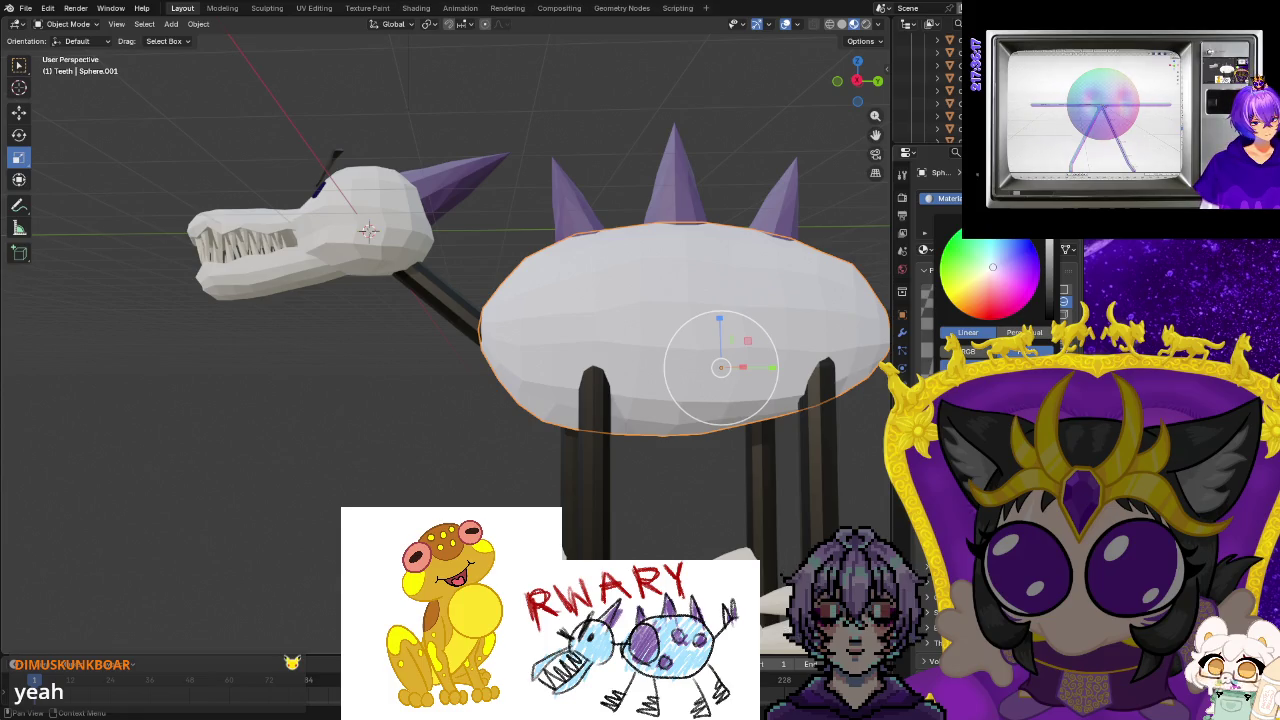
Settle the body's base colour on a pale light blue after adjusting hue and brightness.
{"action": "key", "text": "s"}
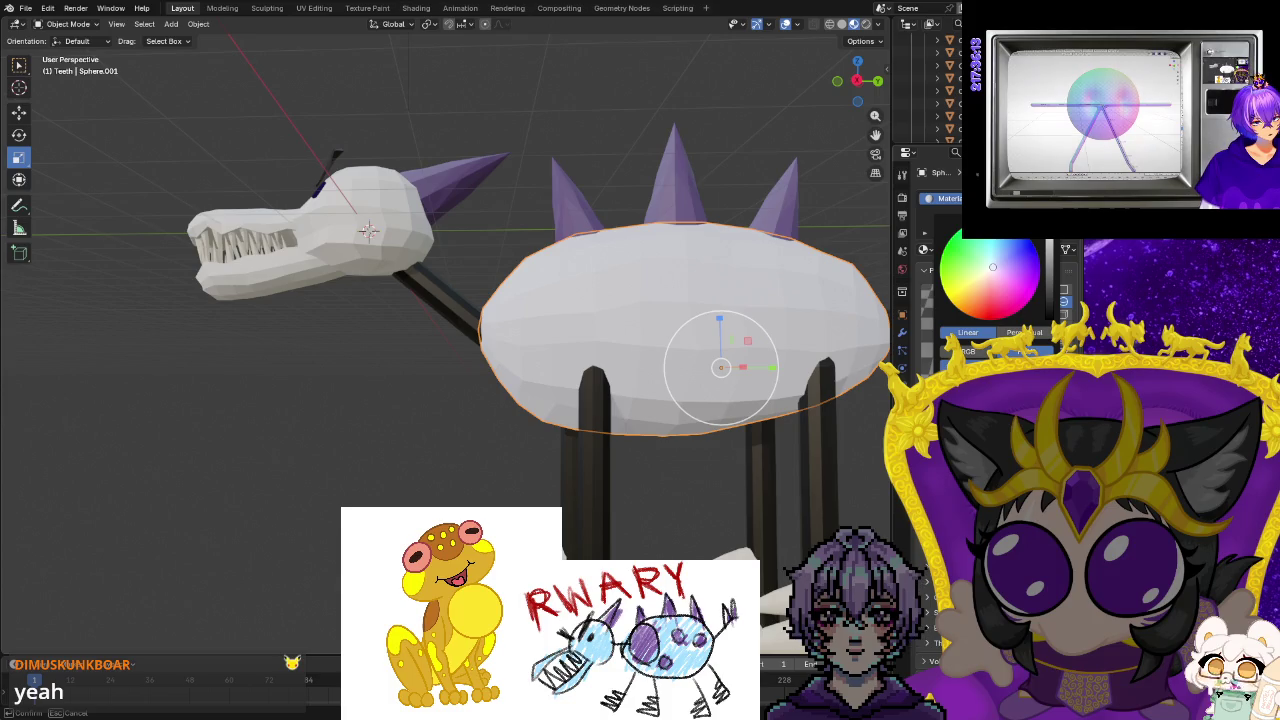
{"action": "left_click_drag", "start_coordinate": [992, 266], "coordinate": [998, 262]}
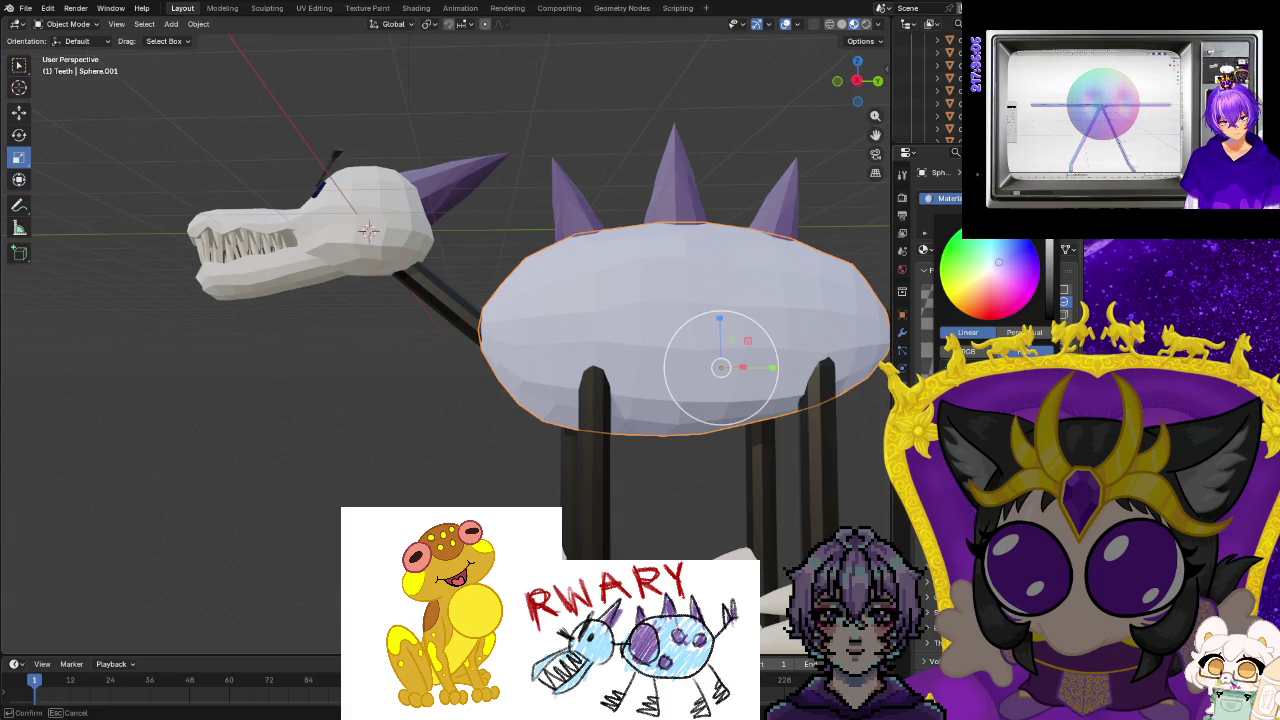
{"action": "left_click_drag", "start_coordinate": [998, 262], "coordinate": [963, 270]}
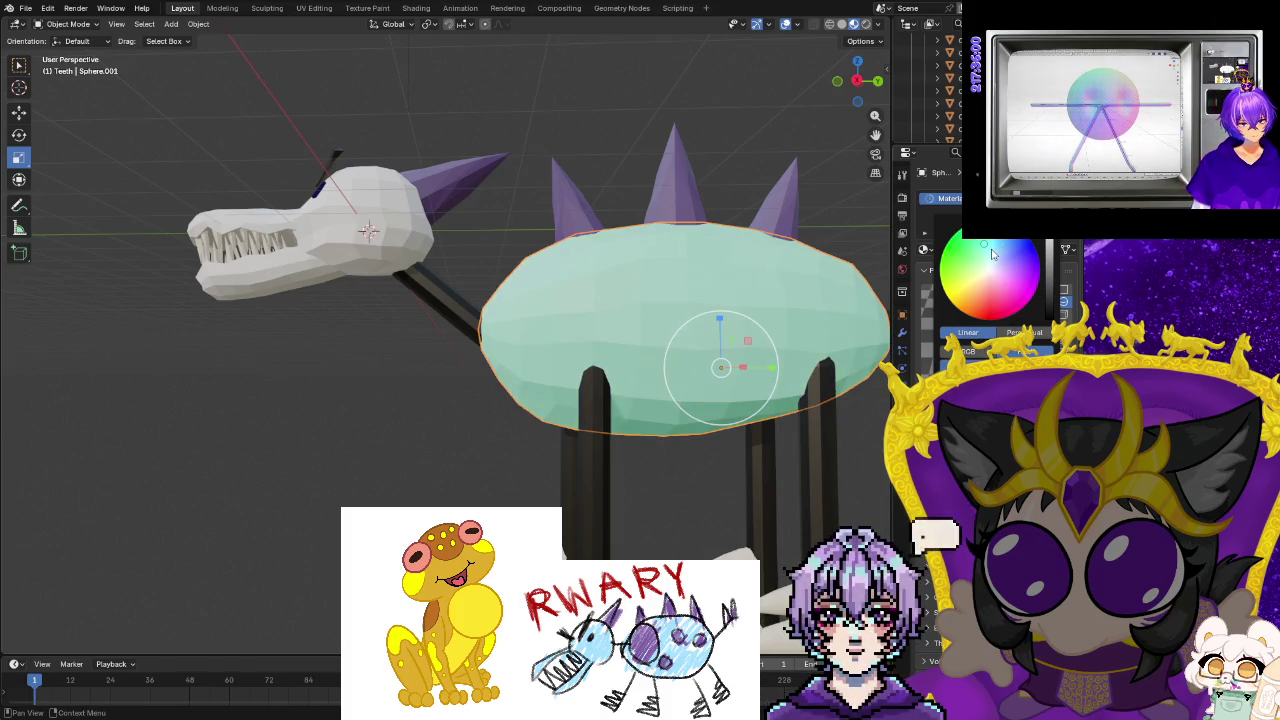
{"action": "left_click_drag", "start_coordinate": [963, 270], "coordinate": [993, 254]}
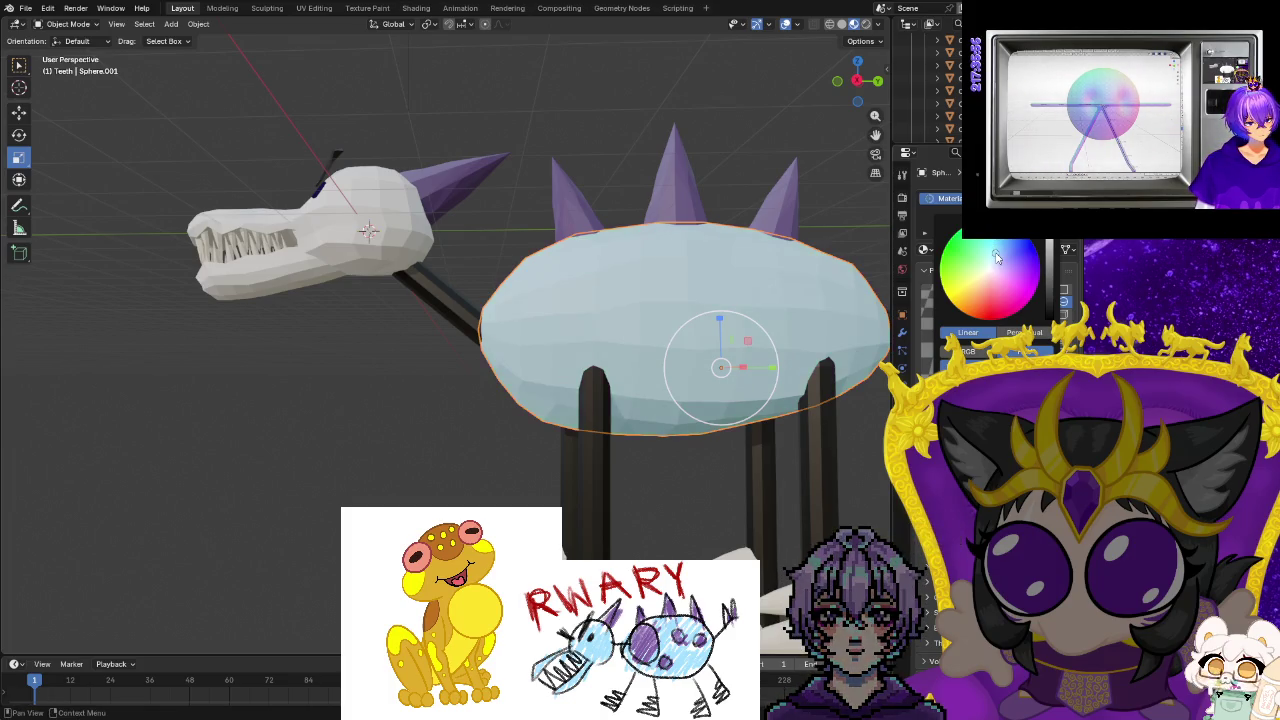
{"action": "left_click_drag", "start_coordinate": [996, 256], "coordinate": [997, 247]}
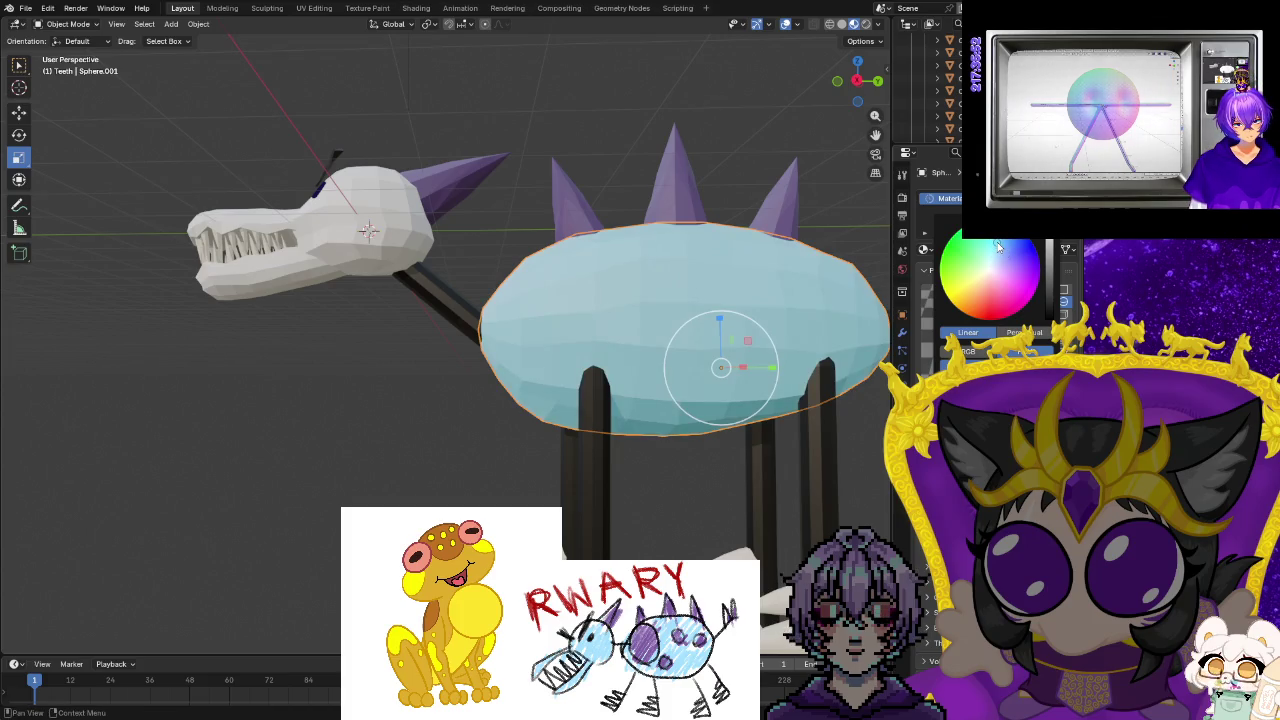
{"action": "mouse_move", "coordinate": [1050, 243]}
{"action": "left_mouse_down"}
{"action": "mouse_move", "coordinate": [1049, 318]}
{"action": "mouse_move", "coordinate": [1049, 243]}
{"action": "left_mouse_up"}
{"action": "left_click_drag", "start_coordinate": [1049, 318], "coordinate": [1049, 318]}
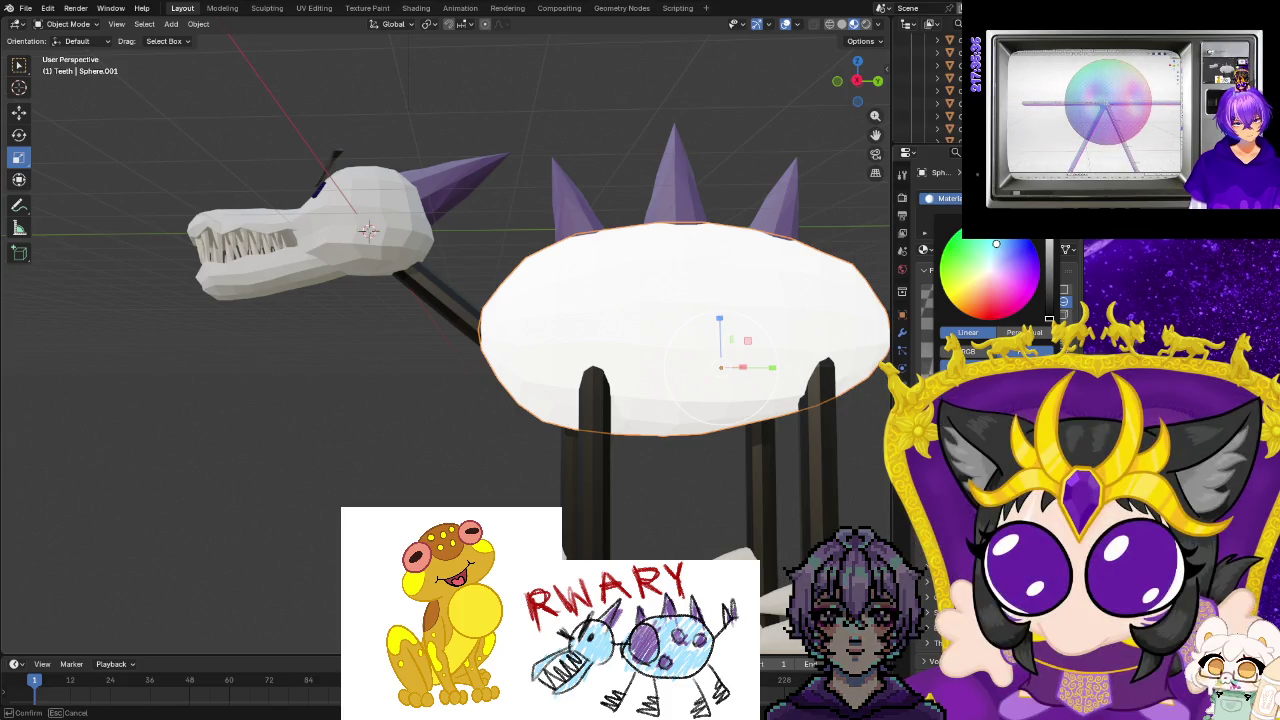
{"action": "left_click_drag", "start_coordinate": [1049, 318], "coordinate": [1049, 246]}
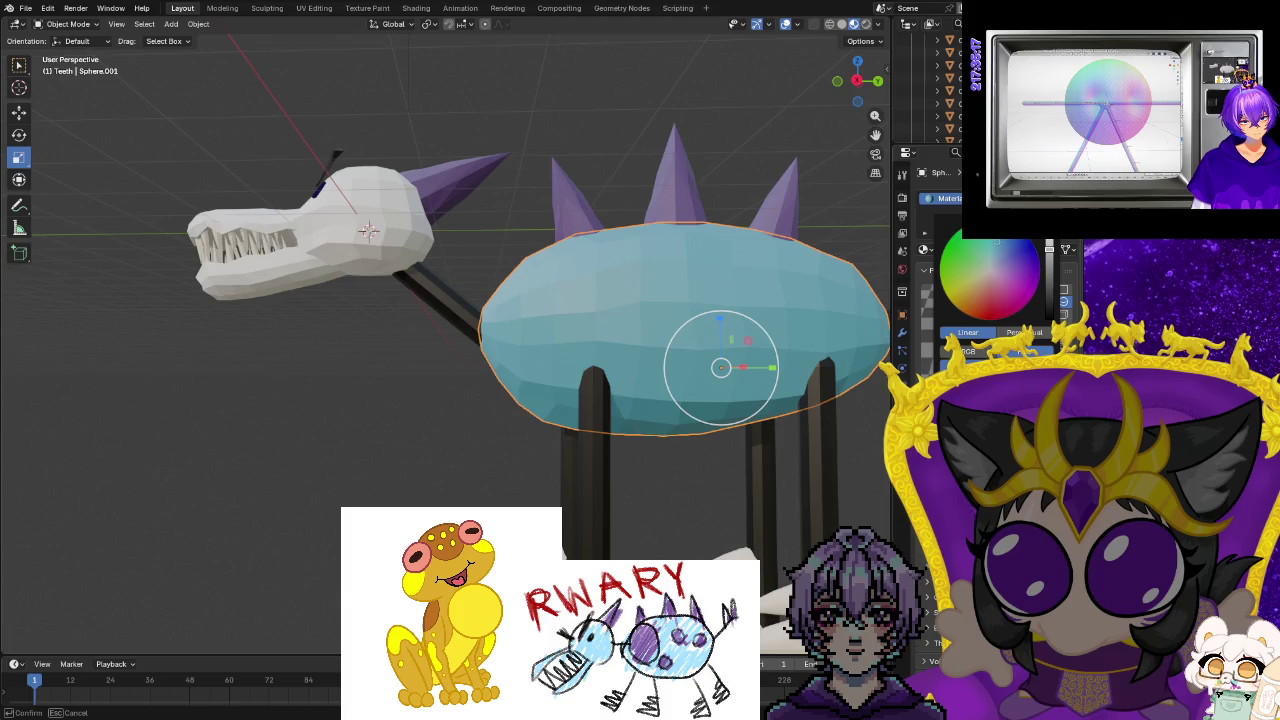
{"action": "left_click_drag", "start_coordinate": [1049, 246], "coordinate": [1049, 246]}
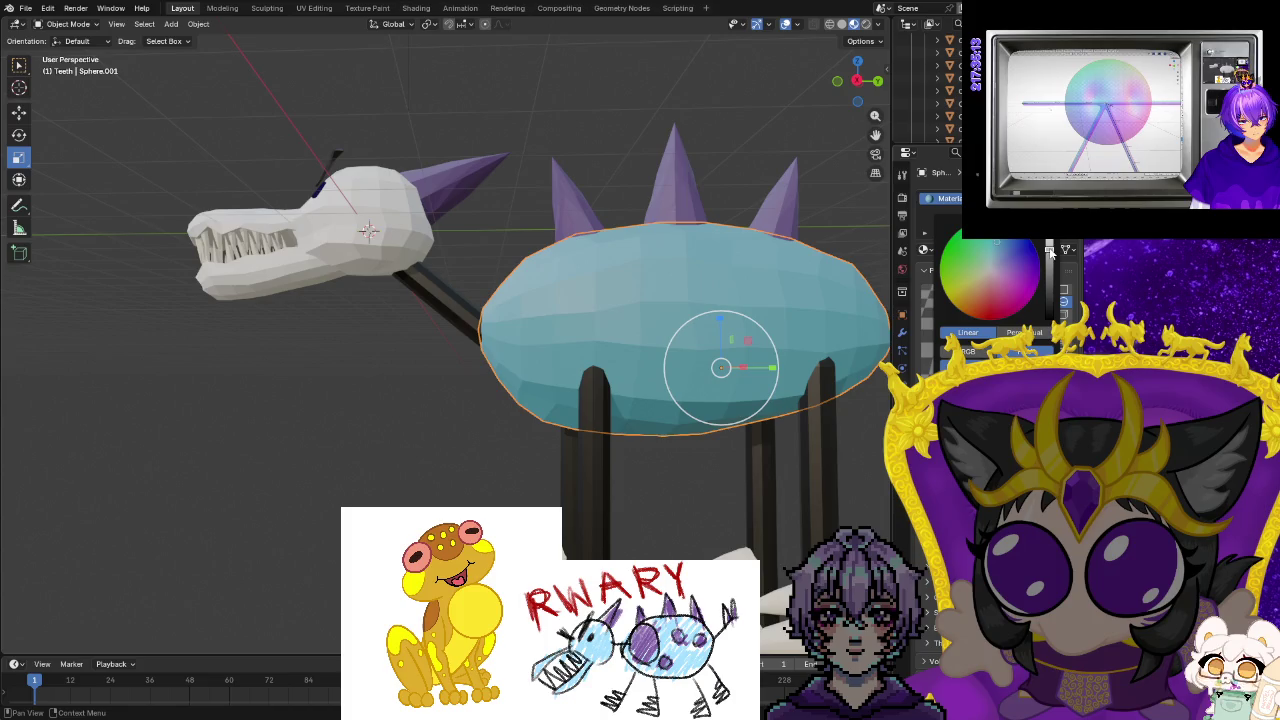
{"action": "left_click_drag", "start_coordinate": [1052, 254], "coordinate": [1049, 238]}
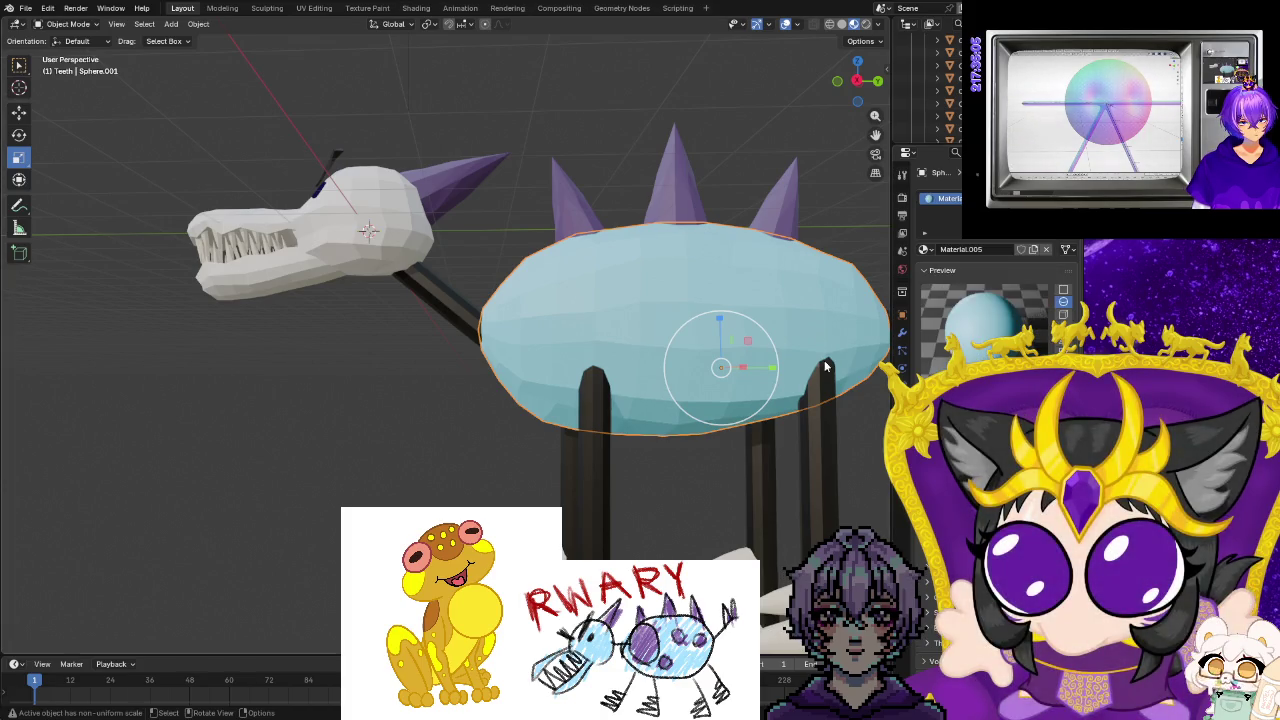
{"action": "middle_click_drag", "start_coordinate": [700, 324], "coordinate": [744, 324]}
{"action": "left_click", "coordinate": [990, 290]}
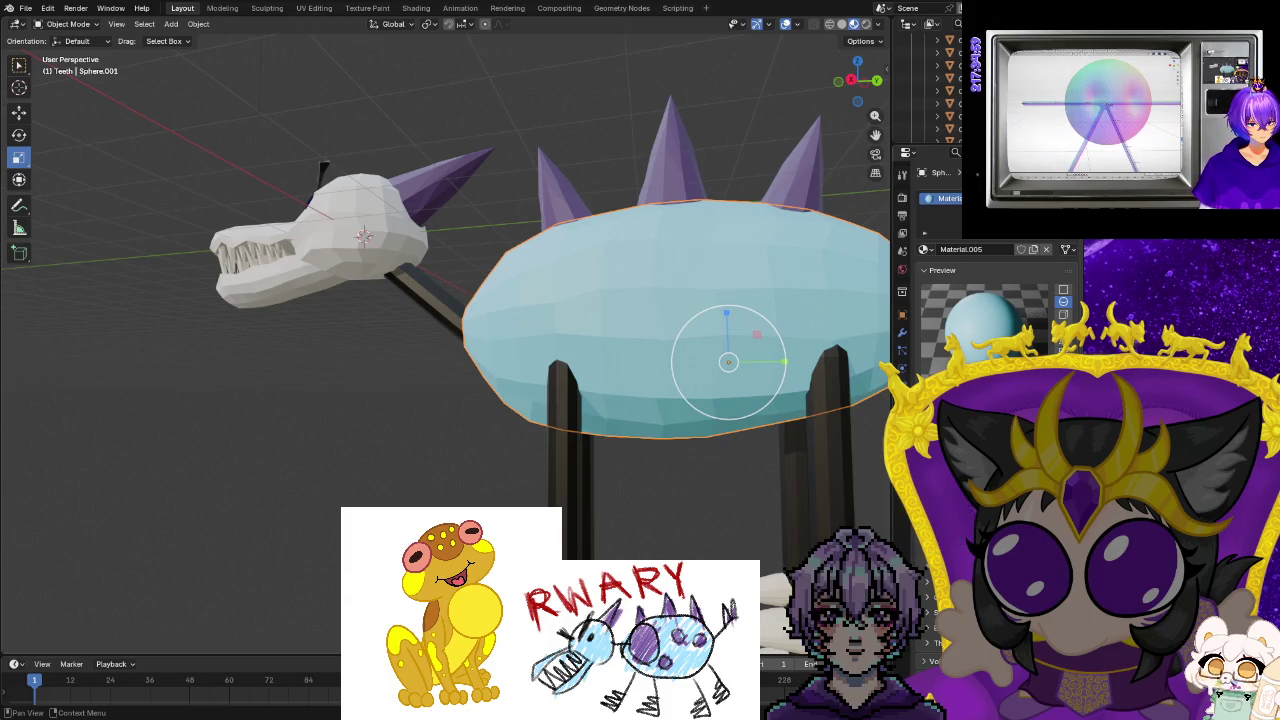
Nudge the body's light-blue hue slightly in the Base Color picker.
{"action": "left_click", "coordinate": [990, 290]}
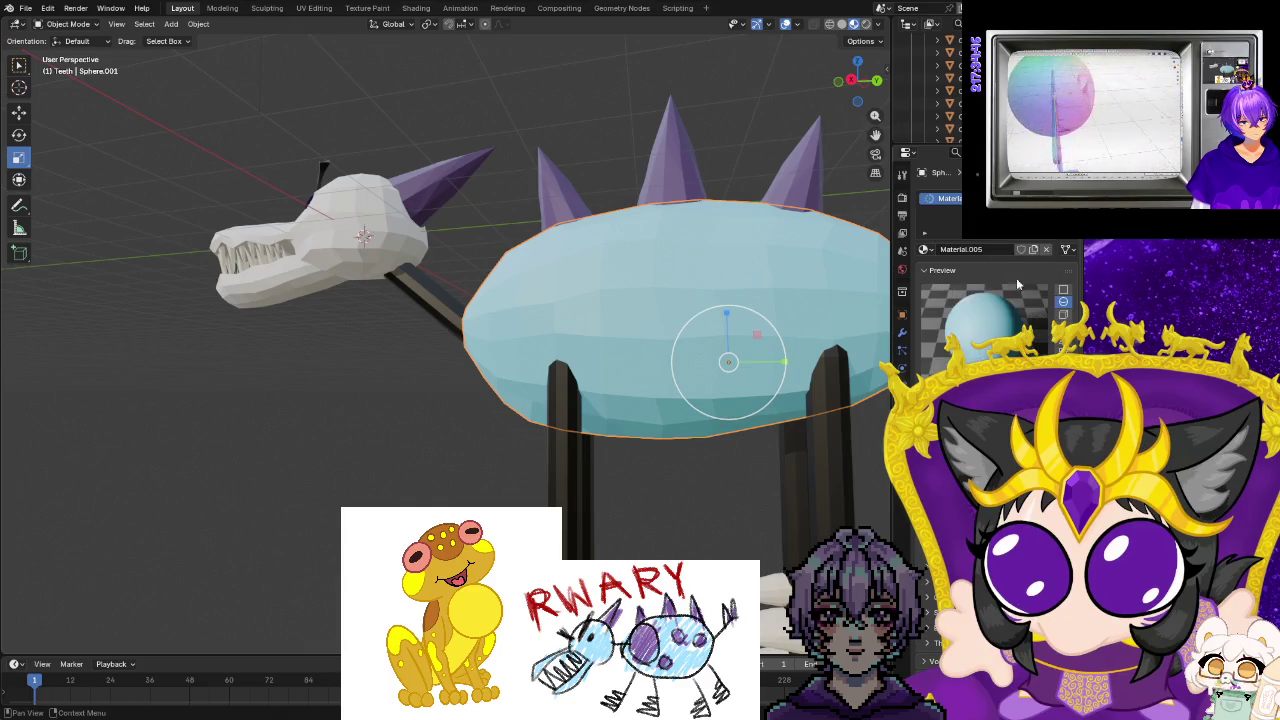
{"action": "left_click", "coordinate": [985, 370]}
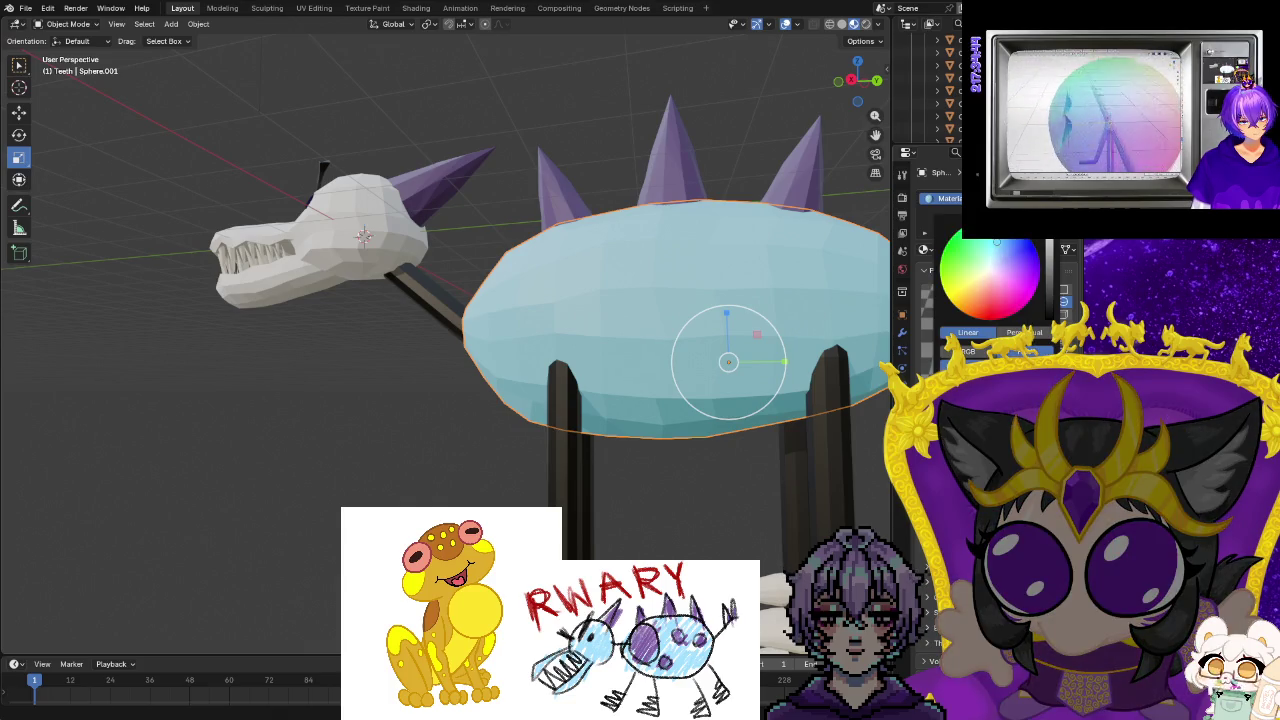
{"action": "left_click_drag", "start_coordinate": [996, 245], "coordinate": [1000, 246]}
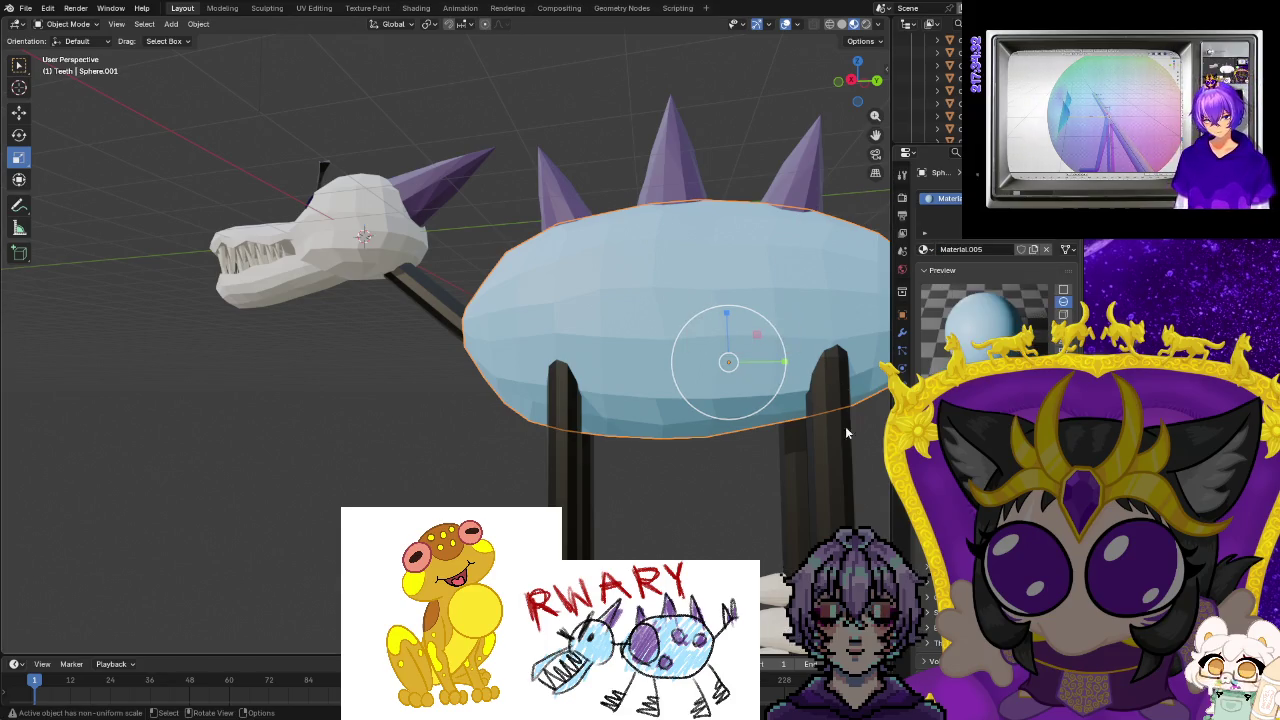
{"action": "middle_click_drag", "start_coordinate": [850, 421], "coordinate": [783, 492]}
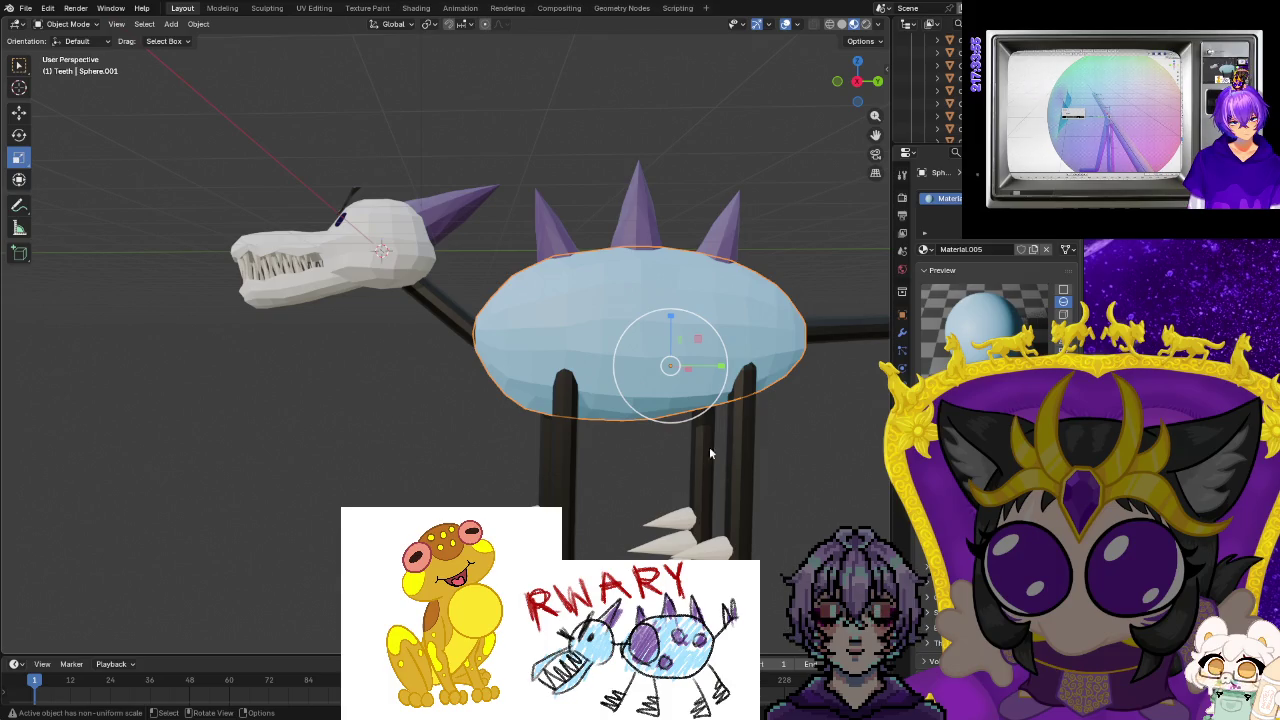
{"action": "left_click", "coordinate": [371, 409]}
Select the eye, head cylinder and teeth, and copy light-blue Material.005 to all of them.
{"action": "left_click", "coordinate": [386, 272]}
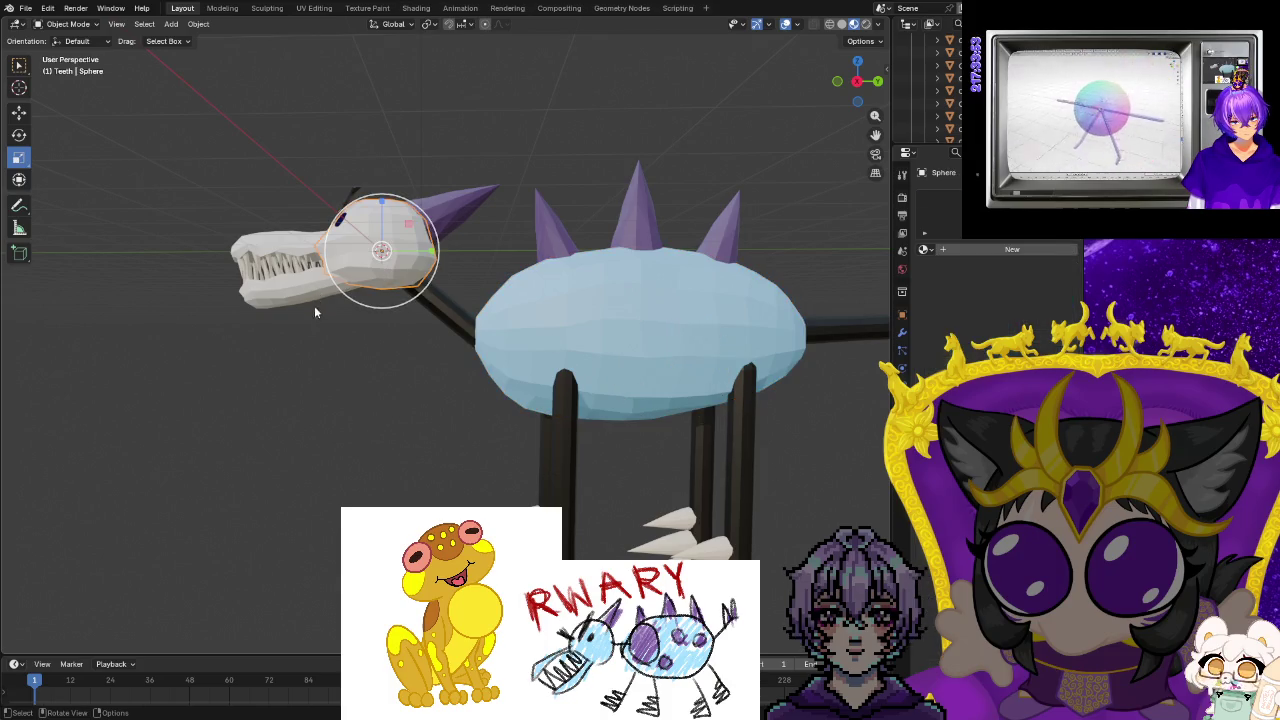
{"action": "middle_click_drag", "start_coordinate": [314, 308], "coordinate": [466, 382]}
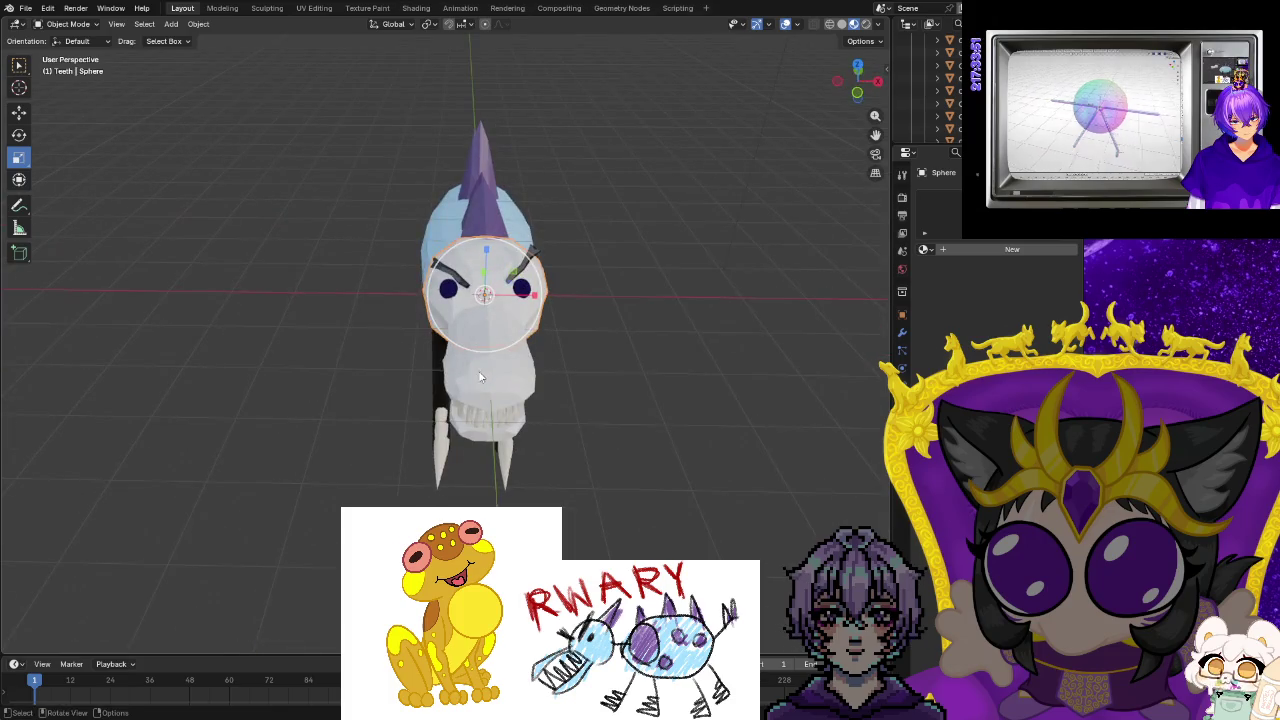
{"action": "left_click", "coordinate": [498, 386]}
{"action": "mouse_move", "coordinate": [498, 386]}
{"action": "middle_mouse_down"}
{"action": "mouse_move", "coordinate": [578, 447]}
{"action": "mouse_move", "coordinate": [432, 360]}
{"action": "middle_mouse_up"}
{"action": "left_click", "coordinate": [355, 310]}
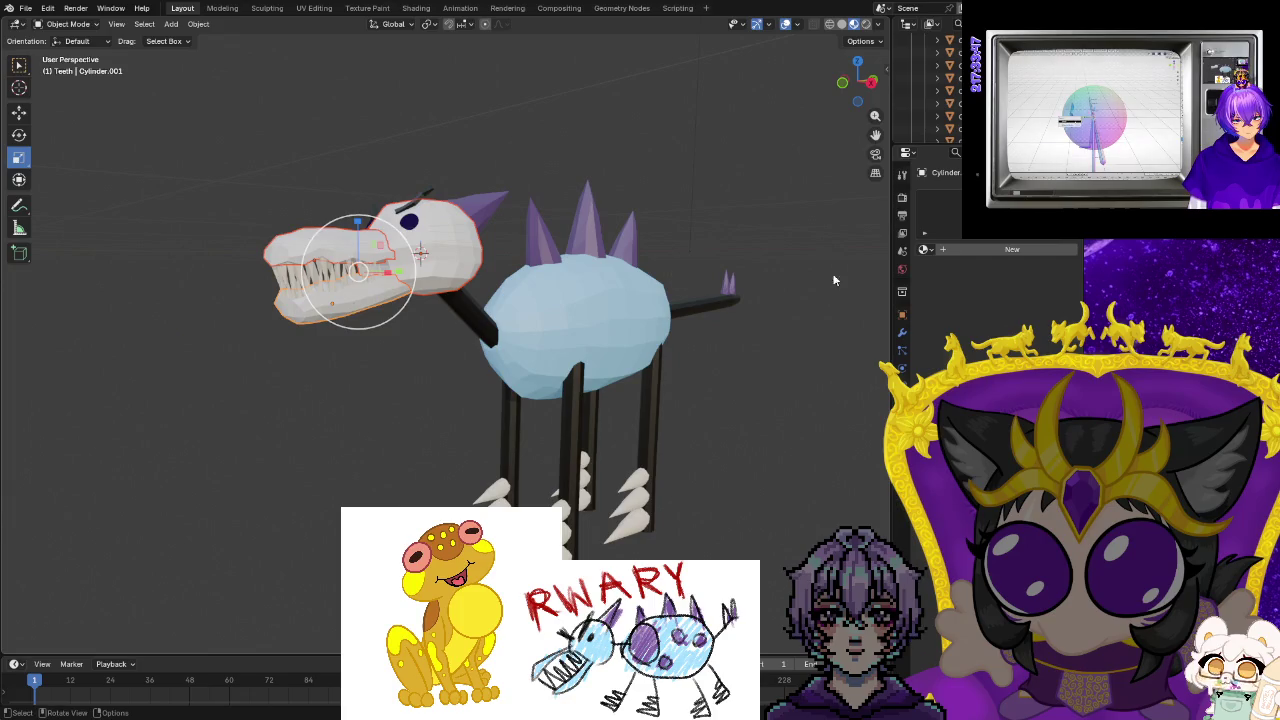
{"action": "scroll", "coordinate": [930, 95], "scroll_direction": "down", "scroll_amount": 3}
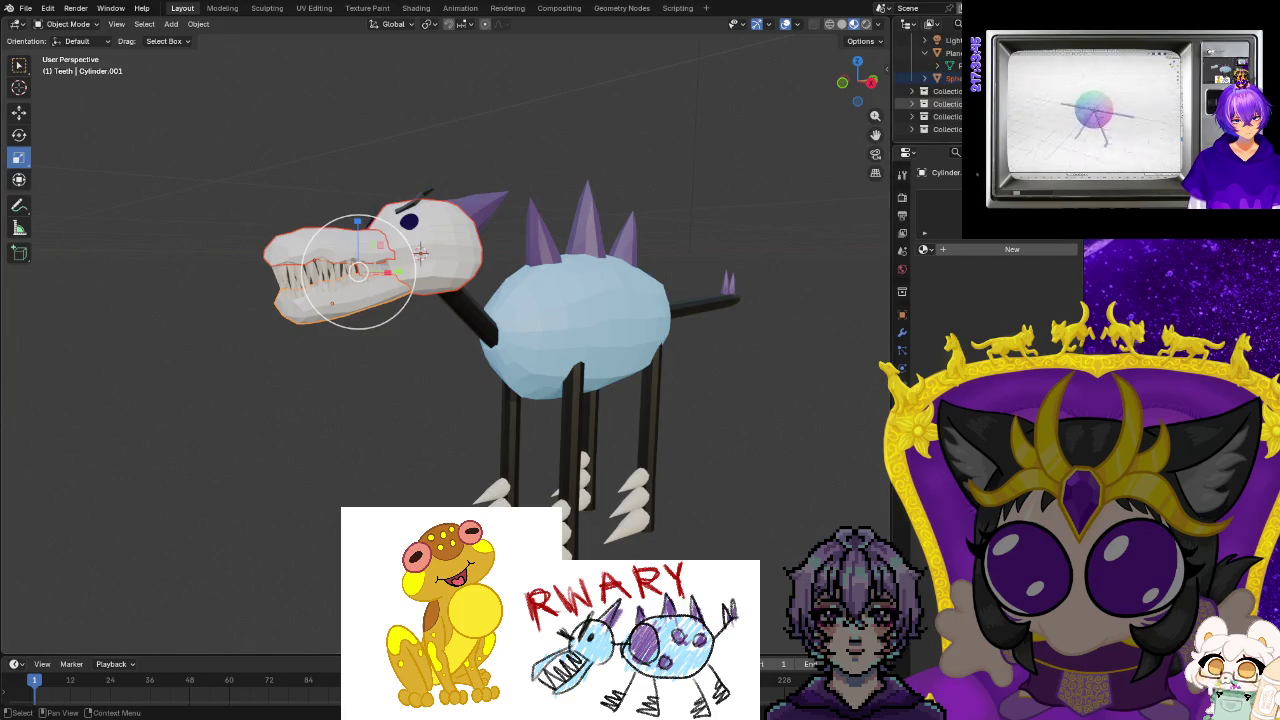
{"action": "left_click", "coordinate": [924, 250]}
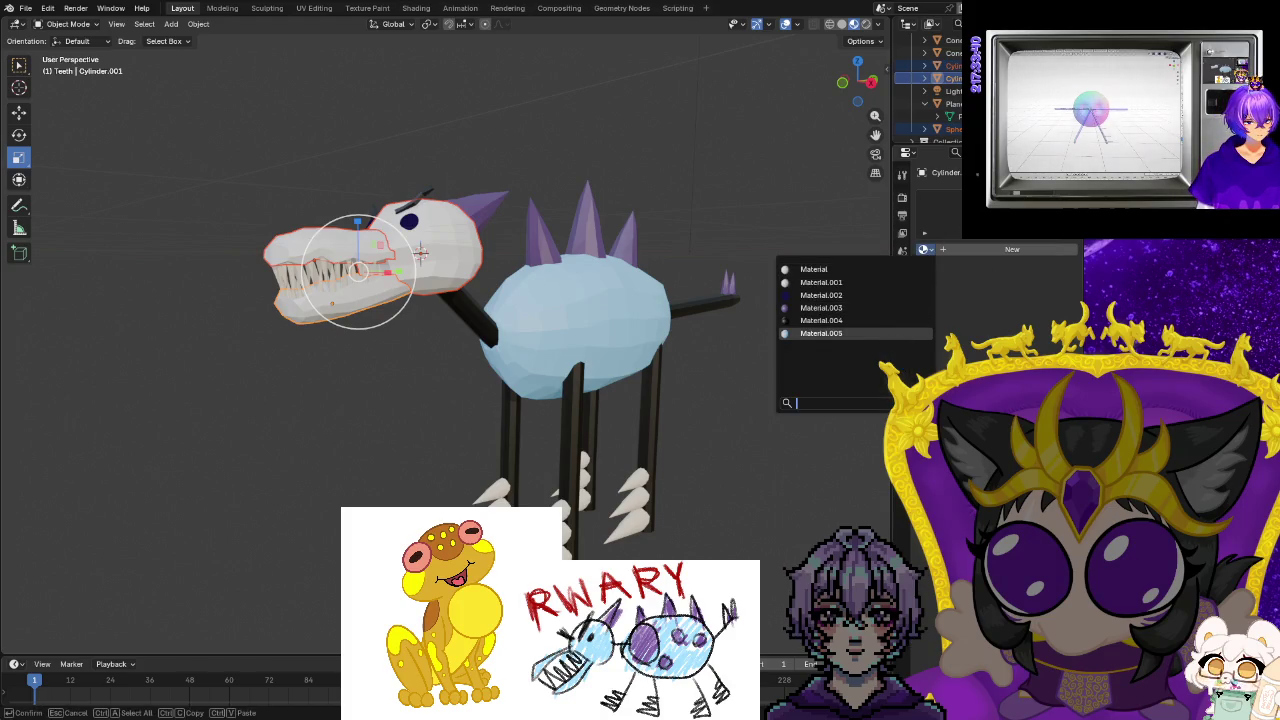
{"action": "left_click", "coordinate": [820, 333]}
{"action": "left_click", "coordinate": [1063, 300]}
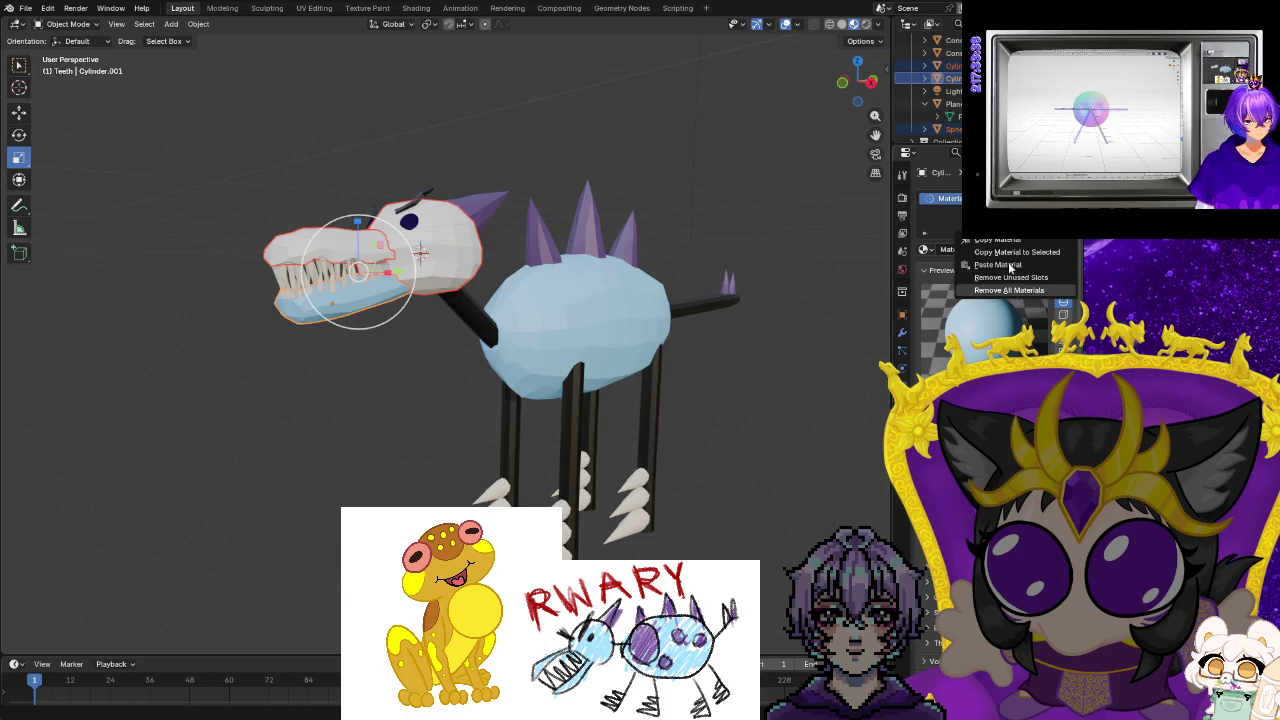
{"action": "left_click", "coordinate": [1015, 252]}
Switch the viewport to Material Preview shading and orbit so the dinosaur faces forward.
{"action": "mouse_move", "coordinate": [771, 423]}
{"action": "middle_mouse_down"}
{"action": "mouse_move", "coordinate": [390, 382]}
{"action": "mouse_move", "coordinate": [601, 364]}
{"action": "mouse_move", "coordinate": [548, 415]}
{"action": "mouse_move", "coordinate": [506, 428]}
{"action": "mouse_move", "coordinate": [617, 381]}
{"action": "mouse_move", "coordinate": [554, 387]}
{"action": "mouse_move", "coordinate": [634, 388]}
{"action": "middle_mouse_up"}
{"action": "mouse_move", "coordinate": [726, 400]}
{"action": "middle_mouse_down"}
{"action": "mouse_move", "coordinate": [760, 400]}
{"action": "mouse_move", "coordinate": [760, 417]}
{"action": "mouse_move", "coordinate": [804, 235]}
{"action": "middle_mouse_up"}
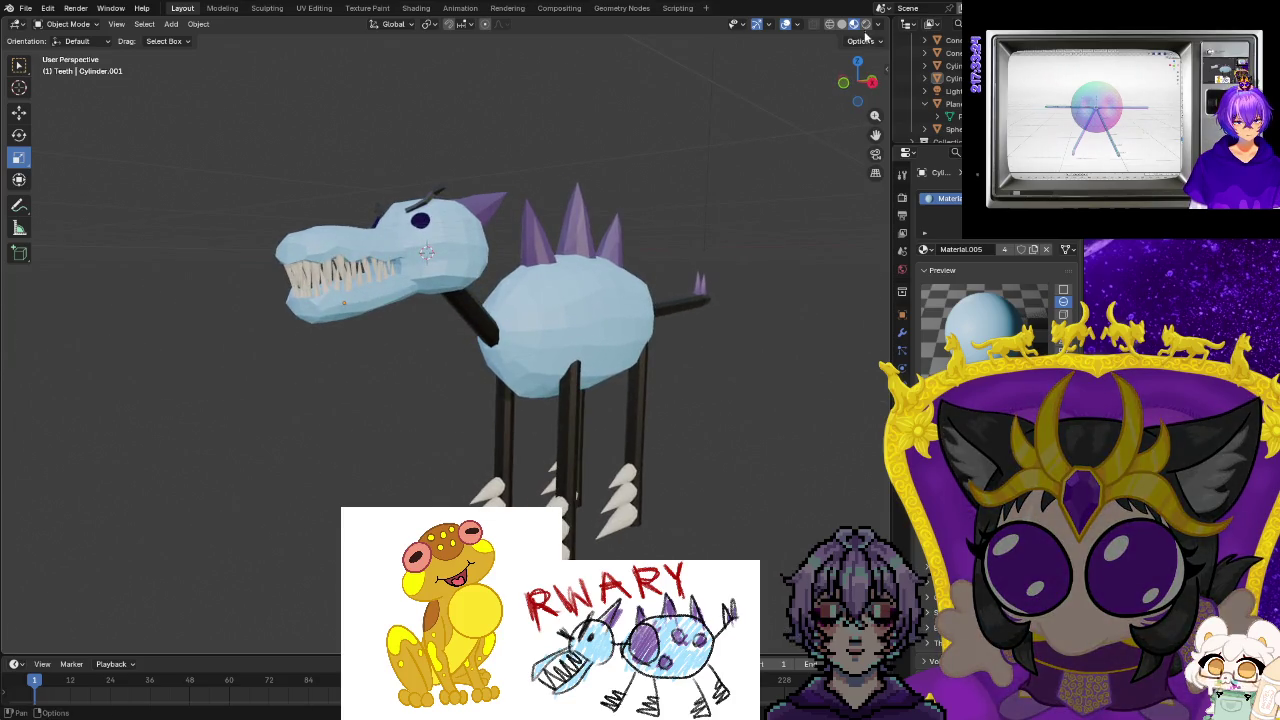
{"action": "left_click", "coordinate": [865, 25]}
{"action": "mouse_move", "coordinate": [750, 411]}
{"action": "middle_mouse_down"}
{"action": "mouse_move", "coordinate": [680, 420]}
{"action": "mouse_move", "coordinate": [817, 397]}
{"action": "mouse_move", "coordinate": [634, 345]}
{"action": "mouse_move", "coordinate": [640, 370]}
{"action": "mouse_move", "coordinate": [650, 336]}
{"action": "mouse_move", "coordinate": [643, 366]}
{"action": "mouse_move", "coordinate": [569, 354]}
{"action": "mouse_move", "coordinate": [777, 359]}
{"action": "mouse_move", "coordinate": [748, 366]}
{"action": "mouse_move", "coordinate": [708, 448]}
{"action": "mouse_move", "coordinate": [791, 446]}
{"action": "mouse_move", "coordinate": [700, 423]}
{"action": "mouse_move", "coordinate": [691, 403]}
{"action": "mouse_move", "coordinate": [763, 211]}
{"action": "middle_mouse_up"}
{"action": "scroll", "coordinate": [673, 334], "scroll_direction": "up", "scroll_amount": 2}
{"action": "scroll", "coordinate": [676, 334], "scroll_direction": "up", "scroll_amount": 3}
{"action": "scroll", "coordinate": [680, 335], "scroll_direction": "down", "scroll_amount": 3}
{"action": "left_click", "coordinate": [763, 211]}
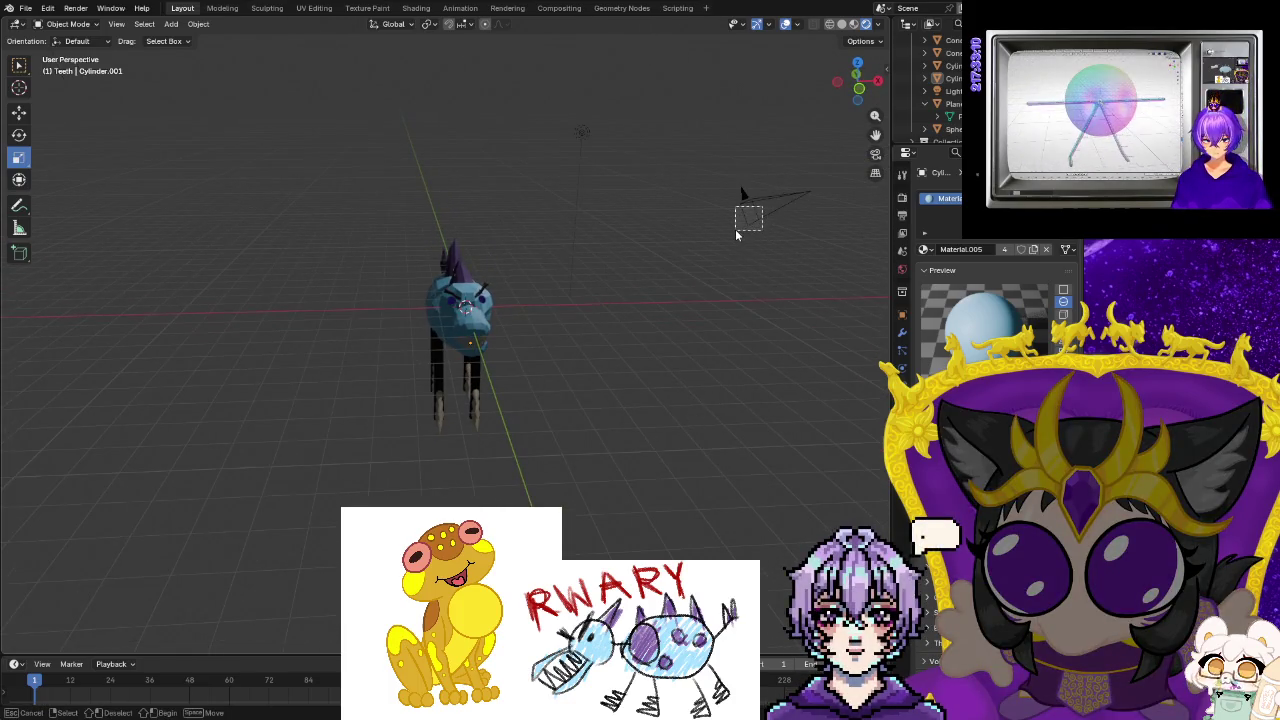
Enlarge and reposition the camera object, then deselect it.
{"action": "mouse_move", "coordinate": [806, 192]}
{"action": "left_mouse_down"}
{"action": "mouse_move", "coordinate": [777, 211]}
{"action": "mouse_move", "coordinate": [810, 190]}
{"action": "mouse_move", "coordinate": [822, 110]}
{"action": "left_mouse_up"}
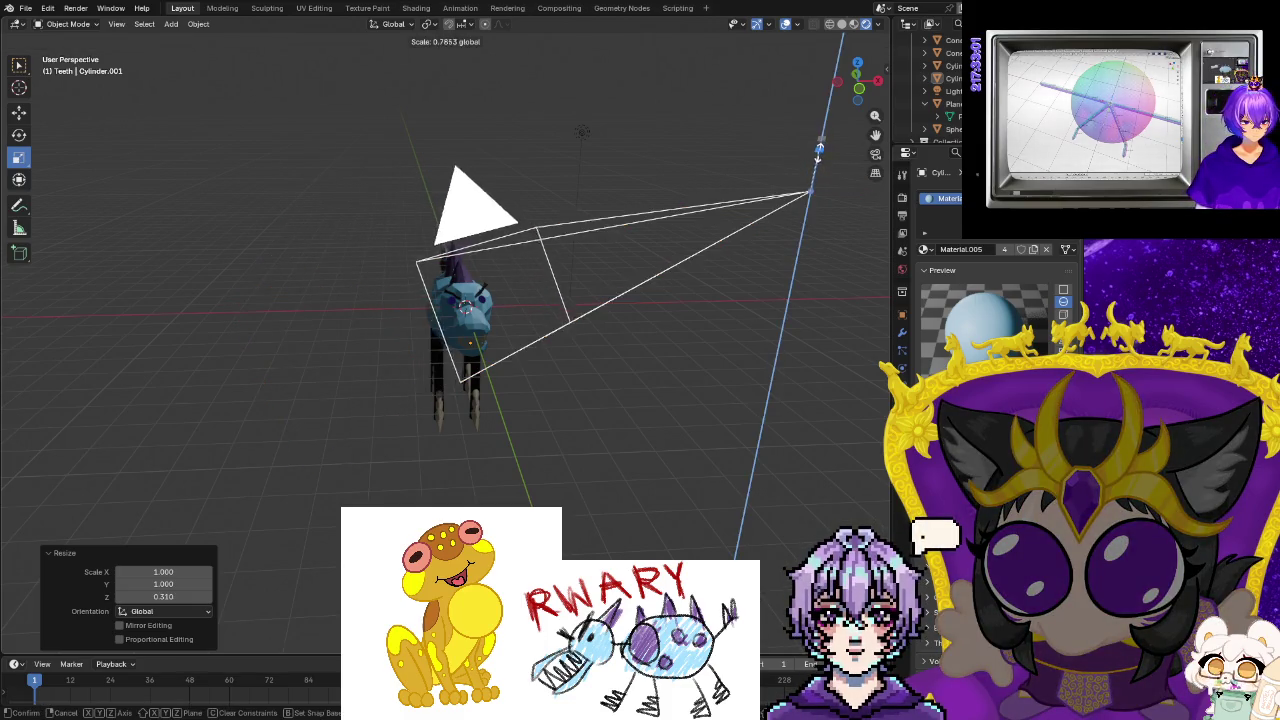
{"action": "left_click", "coordinate": [20, 113]}
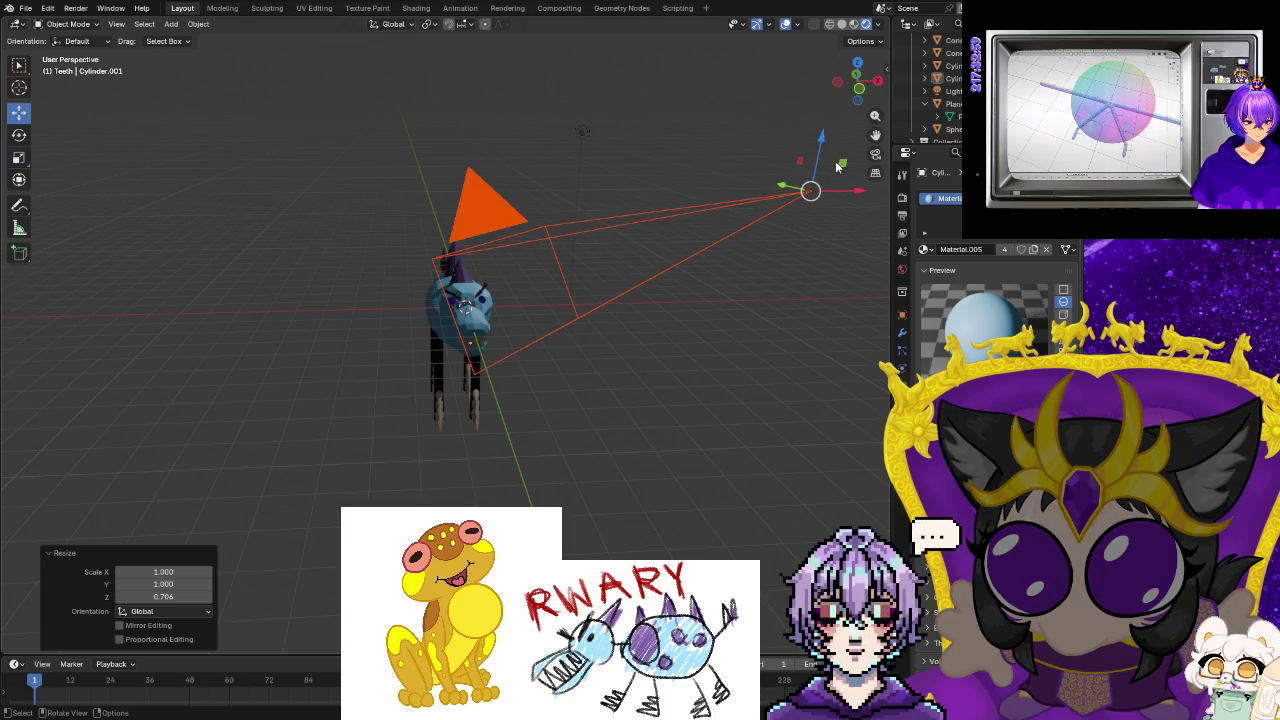
{"action": "left_click_drag", "start_coordinate": [821, 141], "coordinate": [769, 453]}
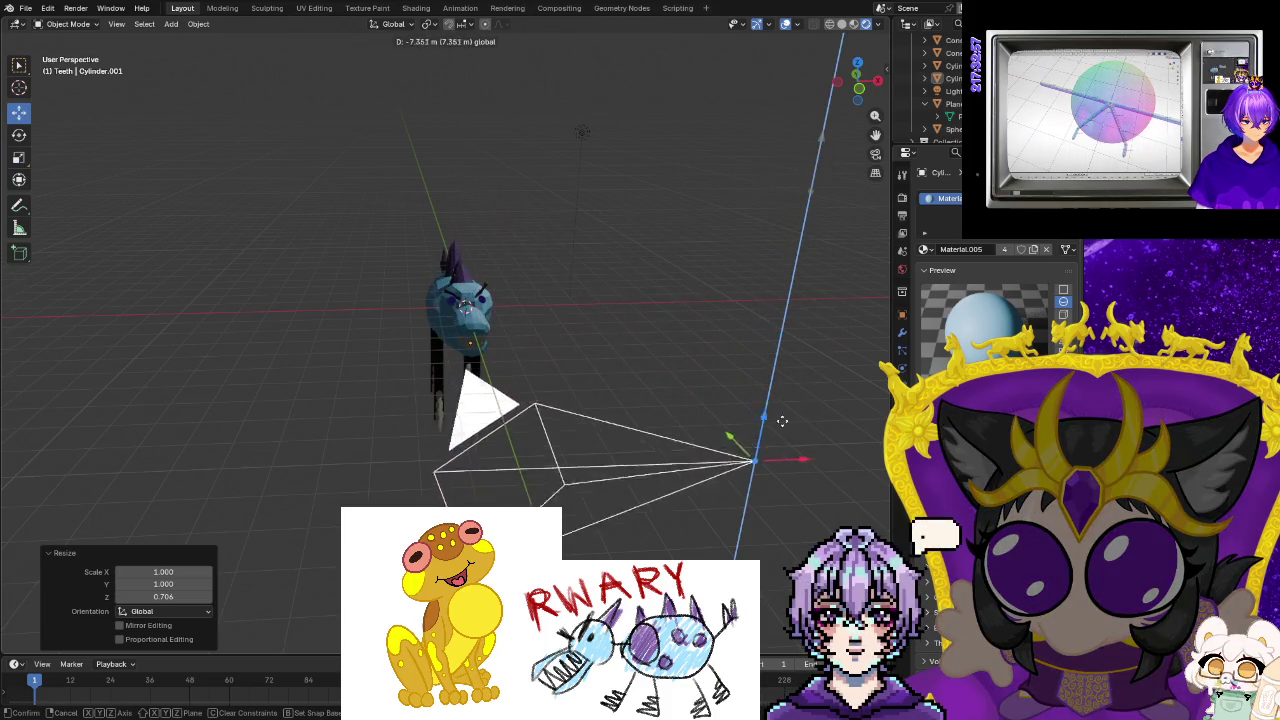
{"action": "left_click_drag", "start_coordinate": [769, 451], "coordinate": [784, 162]}
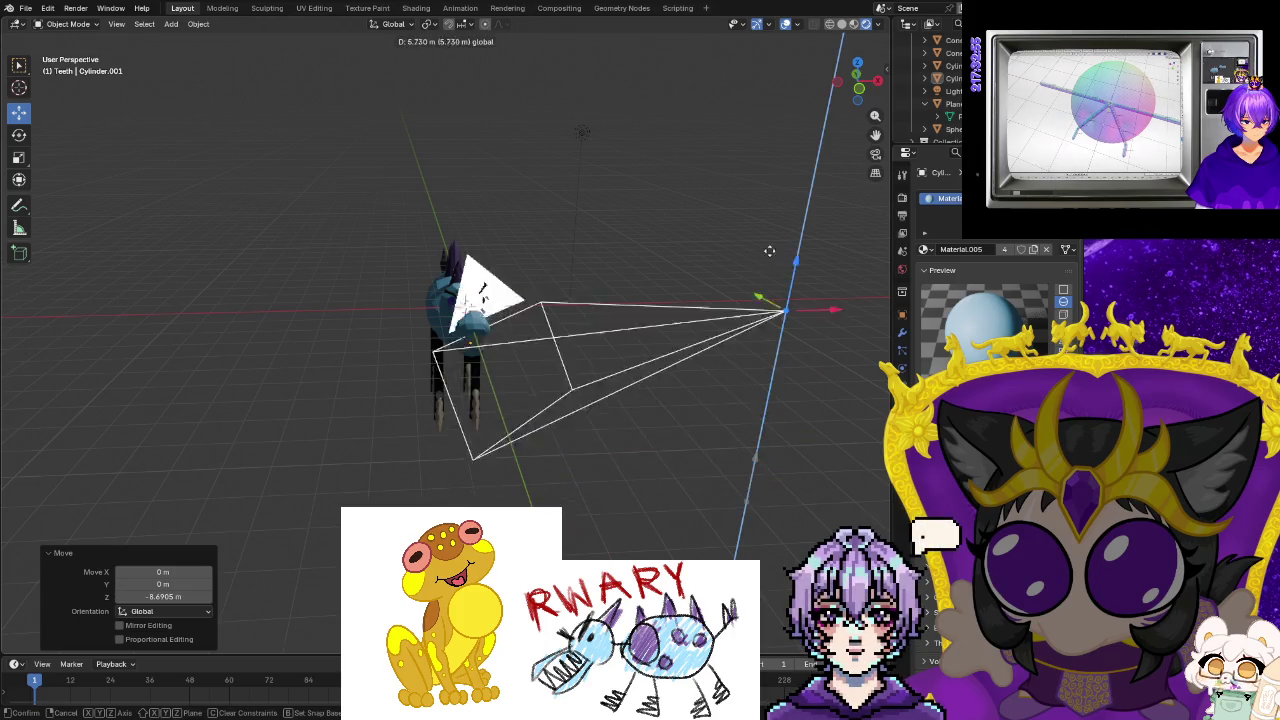
{"action": "left_click", "coordinate": [726, 352]}
Orbit around the dinosaur and zoom in on its toothy head.
{"action": "middle_click_drag", "start_coordinate": [726, 352], "coordinate": [747, 336]}
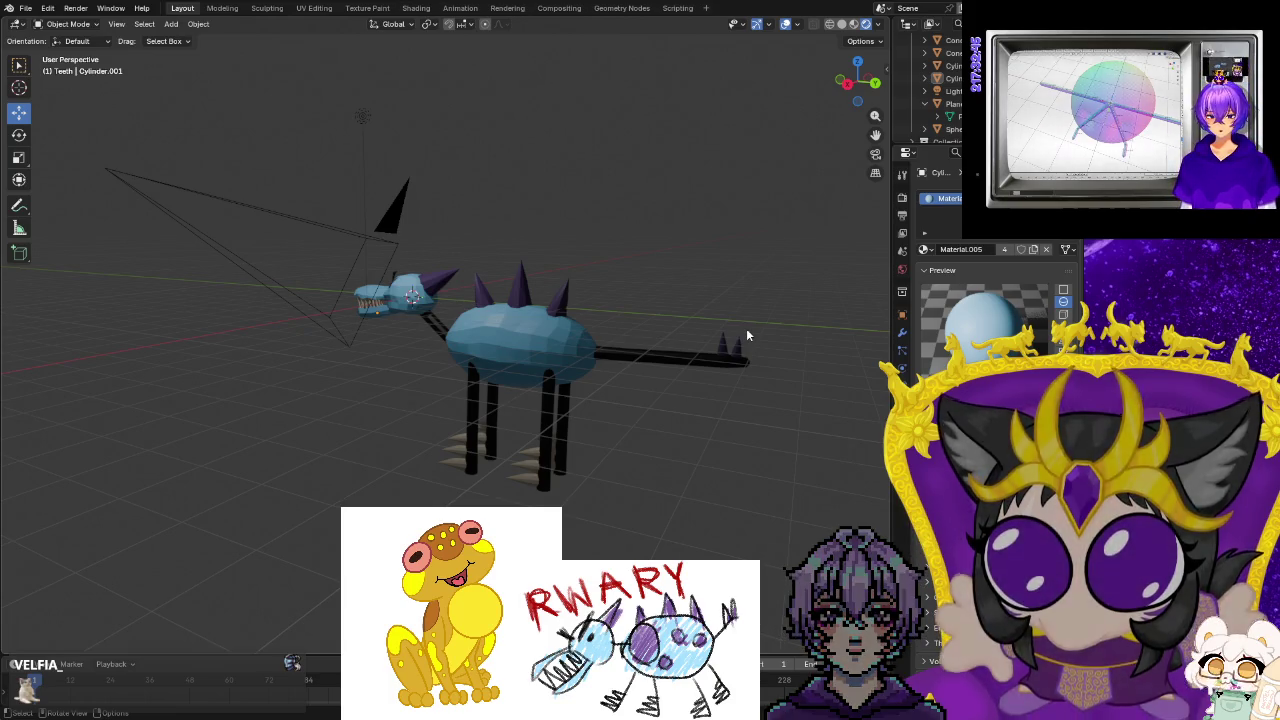
{"action": "mouse_move", "coordinate": [530, 436]}
{"action": "middle_mouse_down"}
{"action": "mouse_move", "coordinate": [590, 485]}
{"action": "mouse_move", "coordinate": [666, 472]}
{"action": "mouse_move", "coordinate": [640, 483]}
{"action": "middle_mouse_up"}
{"action": "mouse_move", "coordinate": [626, 381]}
{"action": "middle_mouse_down"}
{"action": "mouse_move", "coordinate": [666, 434]}
{"action": "mouse_move", "coordinate": [569, 420]}
{"action": "mouse_move", "coordinate": [649, 444]}
{"action": "mouse_move", "coordinate": [687, 439]}
{"action": "mouse_move", "coordinate": [415, 372]}
{"action": "mouse_move", "coordinate": [421, 397]}
{"action": "middle_mouse_up"}
{"action": "scroll", "coordinate": [603, 420], "scroll_direction": "up", "scroll_amount": 5}
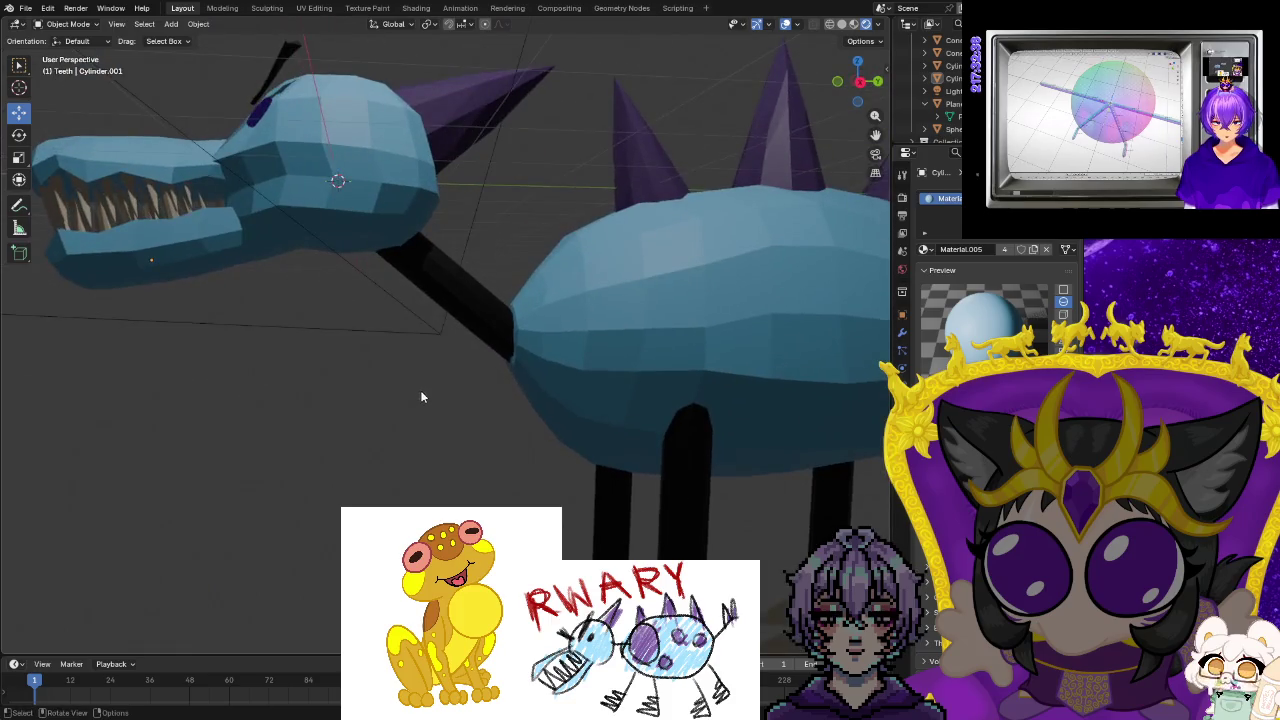
{"action": "left_click", "coordinate": [362, 10]}
Orbit and zoom to face the dinosaur's spiky body from the side.
{"action": "middle_click_drag", "start_coordinate": [766, 338], "coordinate": [750, 352]}
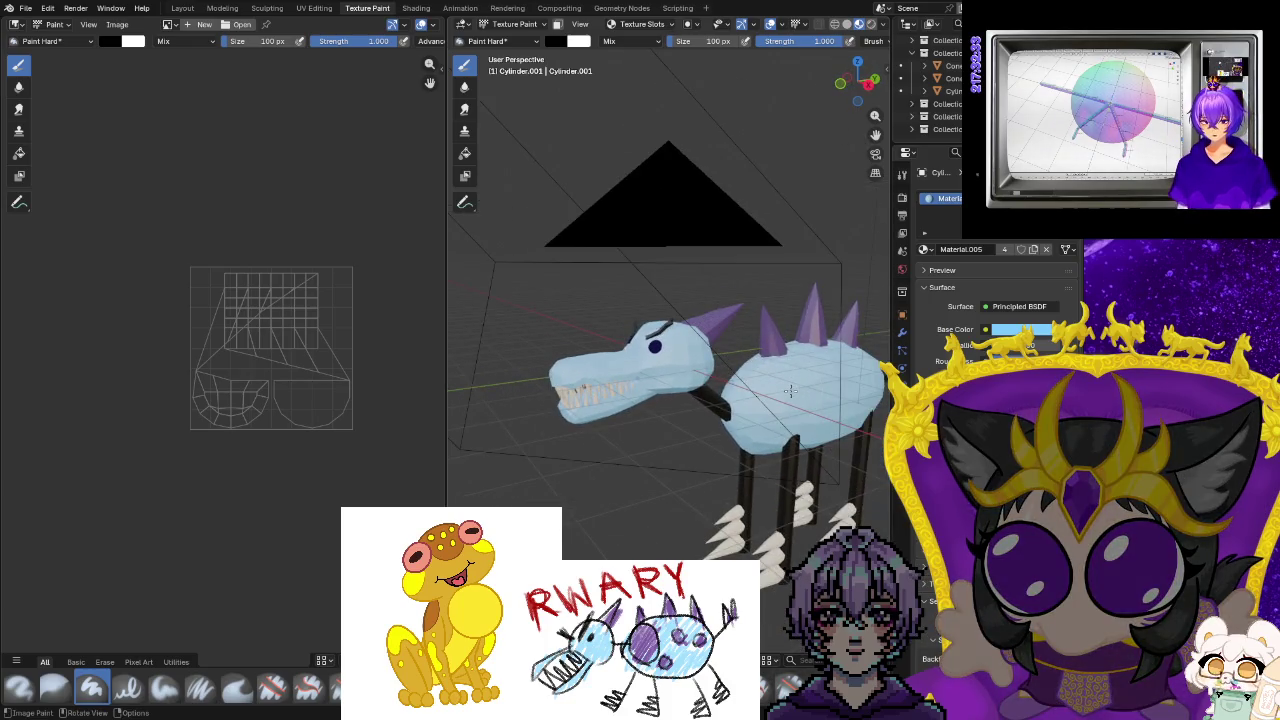
{"action": "scroll", "coordinate": [800, 470], "scroll_direction": "up", "scroll_amount": 3}
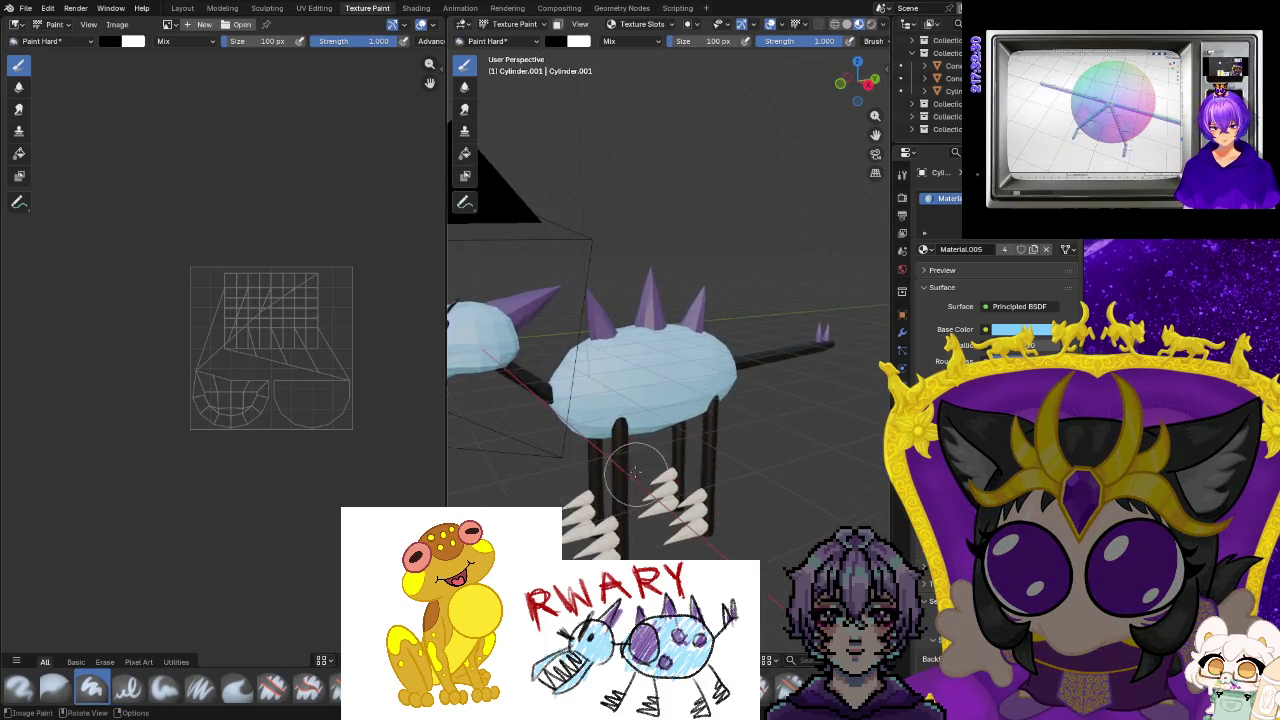
{"action": "scroll", "coordinate": [779, 443], "scroll_direction": "up", "scroll_amount": 2}
{"action": "scroll", "coordinate": [779, 441], "scroll_direction": "up", "scroll_amount": 1}
{"action": "middle_click_drag", "start_coordinate": [779, 443], "coordinate": [610, 490]}
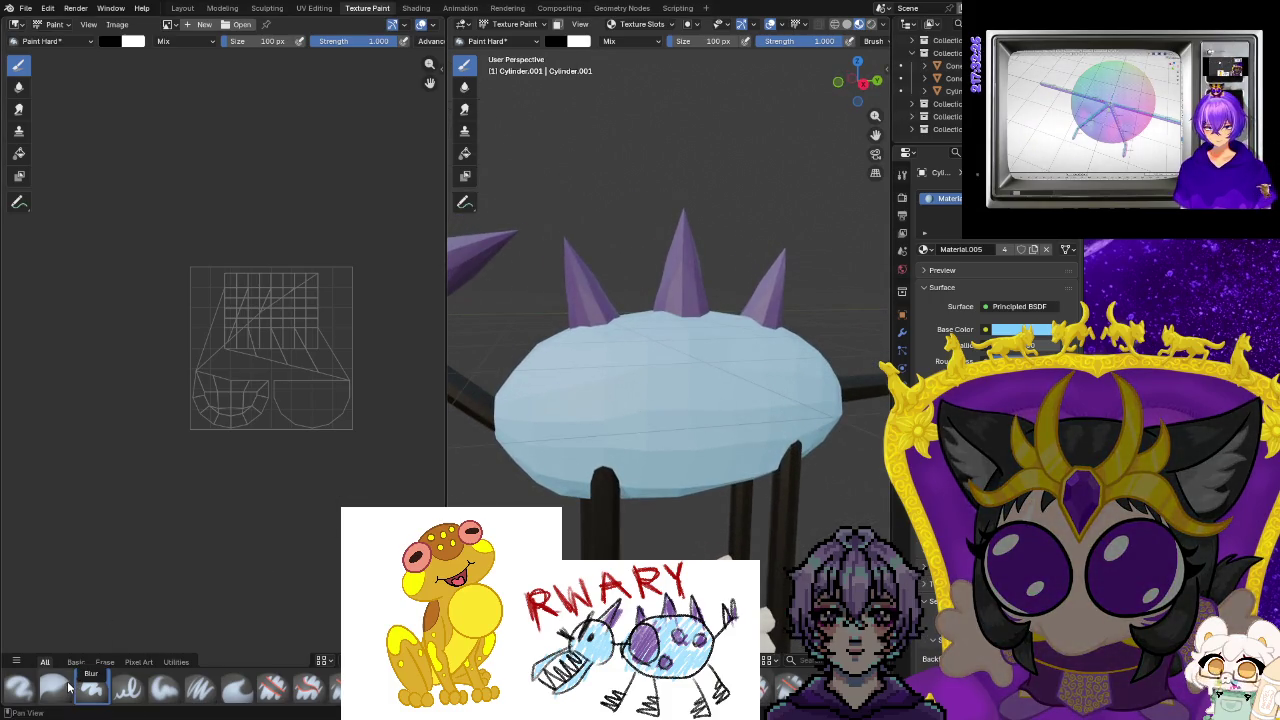
Try the Blur and Airbrush brushes, then settle on Paint Soft.
{"action": "left_click", "coordinate": [90, 688]}
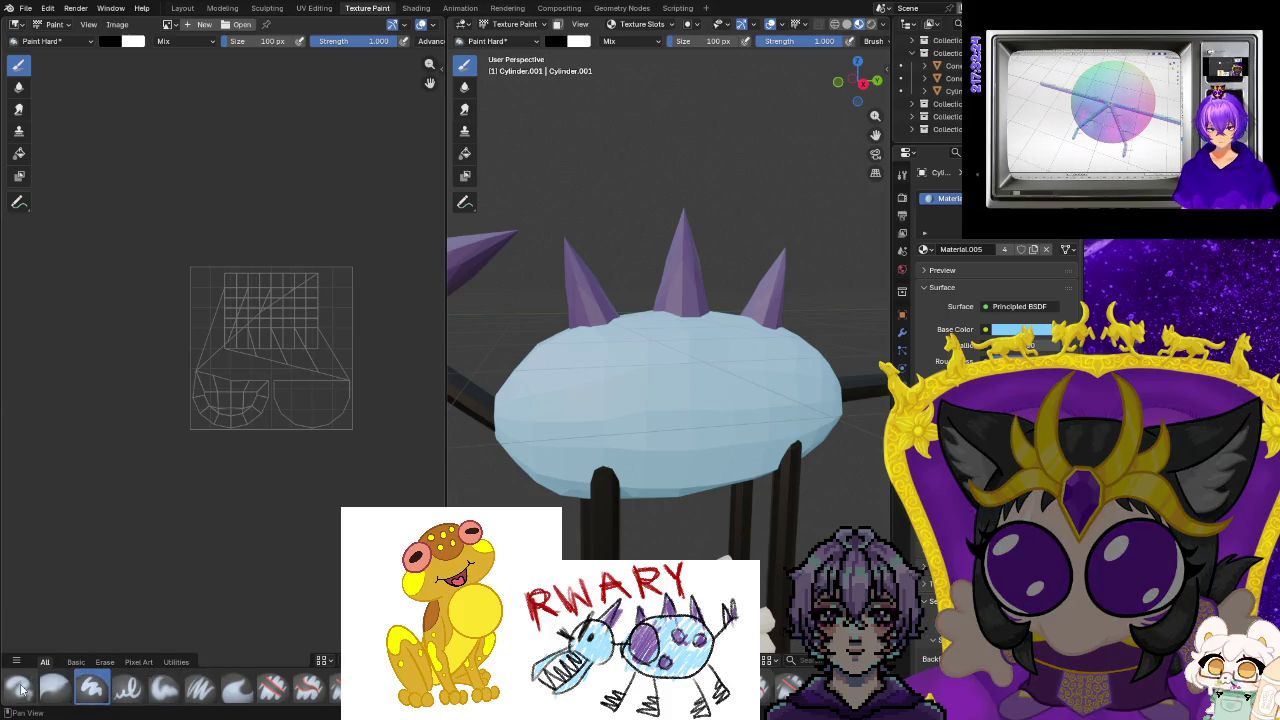
{"action": "left_click", "coordinate": [20, 688]}
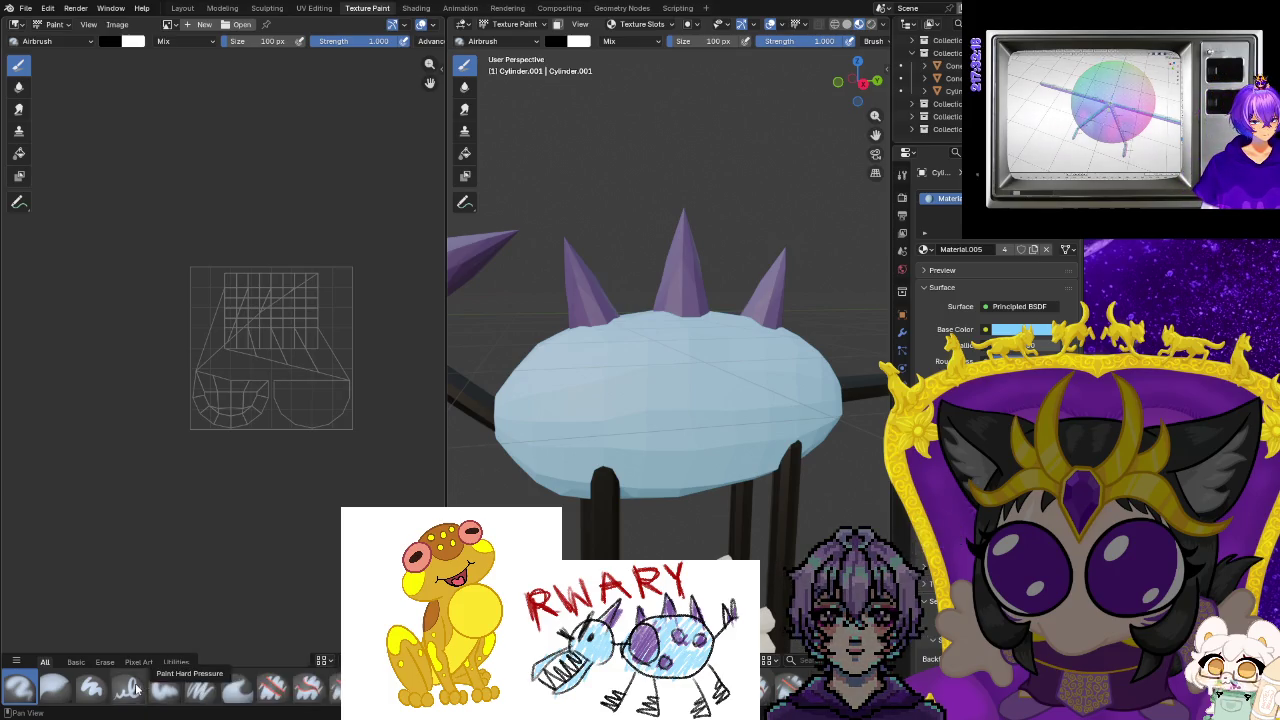
{"action": "left_click", "coordinate": [164, 688]}
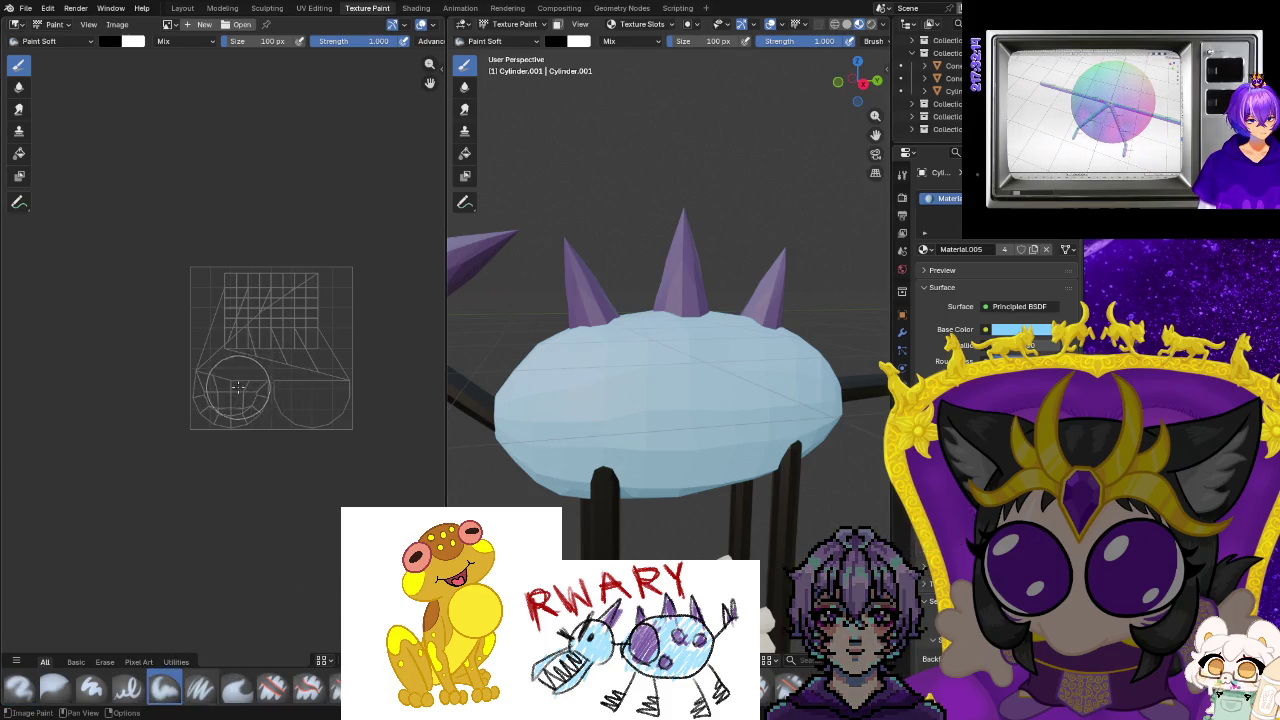
{"action": "scroll", "coordinate": [270, 360], "scroll_direction": "up", "scroll_amount": 3}
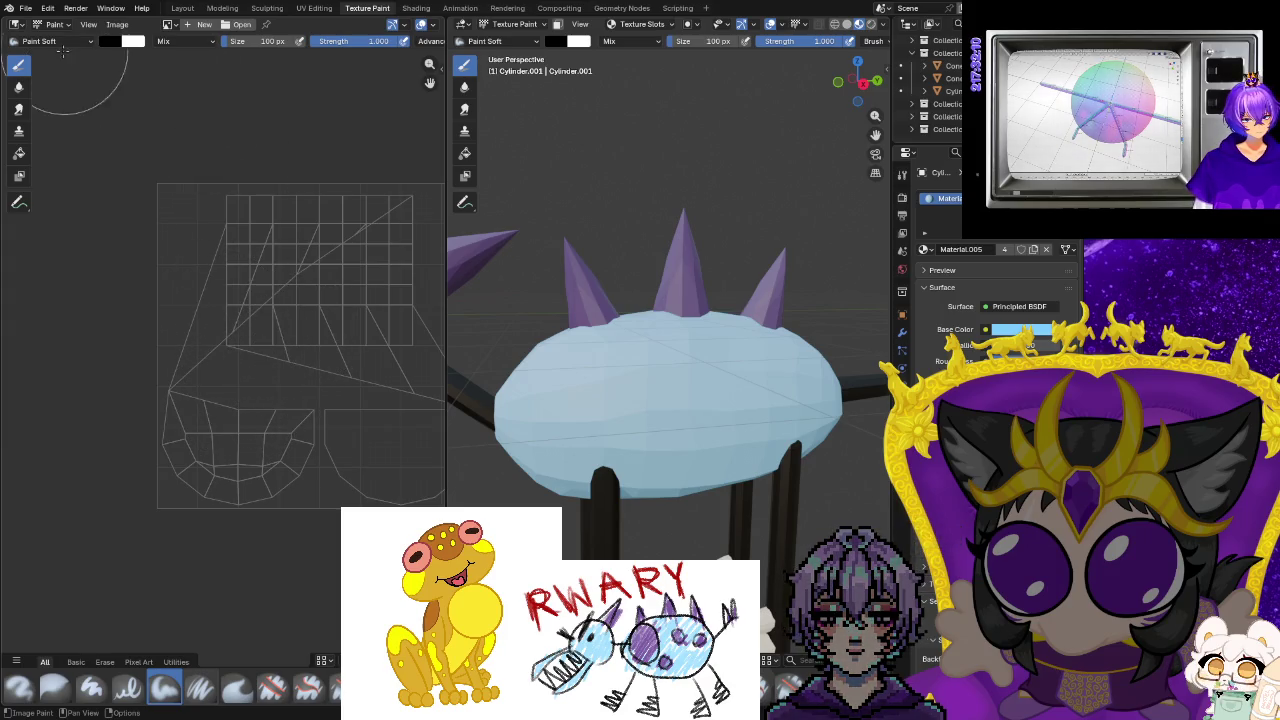
{"action": "left_click", "coordinate": [88, 42]}
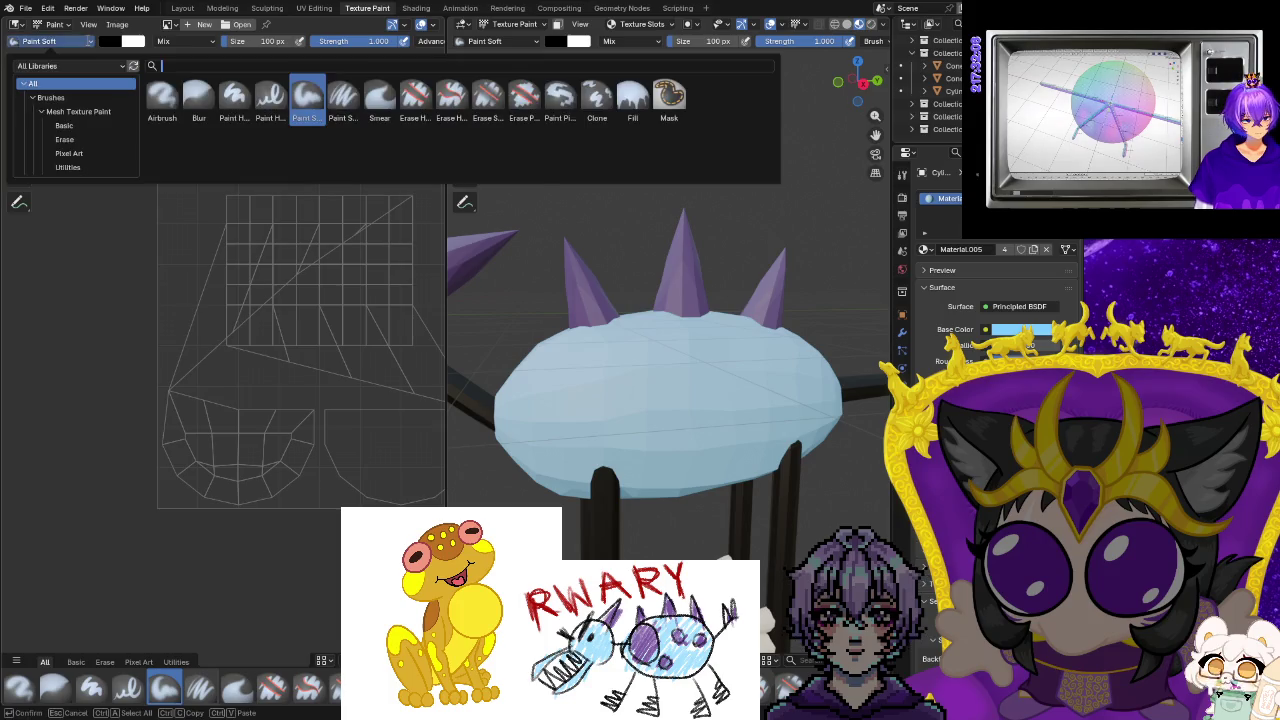
Eyedrop a spike's purple as the paint colour.
{"action": "left_click", "coordinate": [106, 42]}
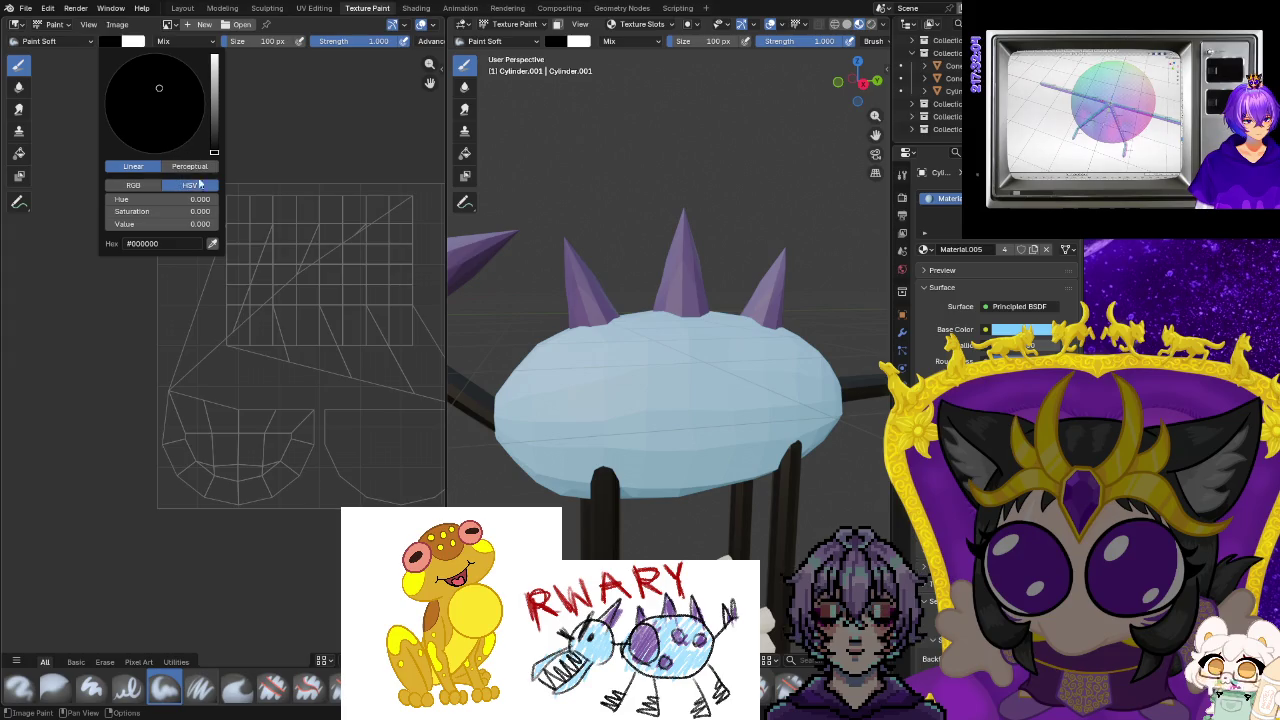
{"action": "left_click", "coordinate": [212, 243]}
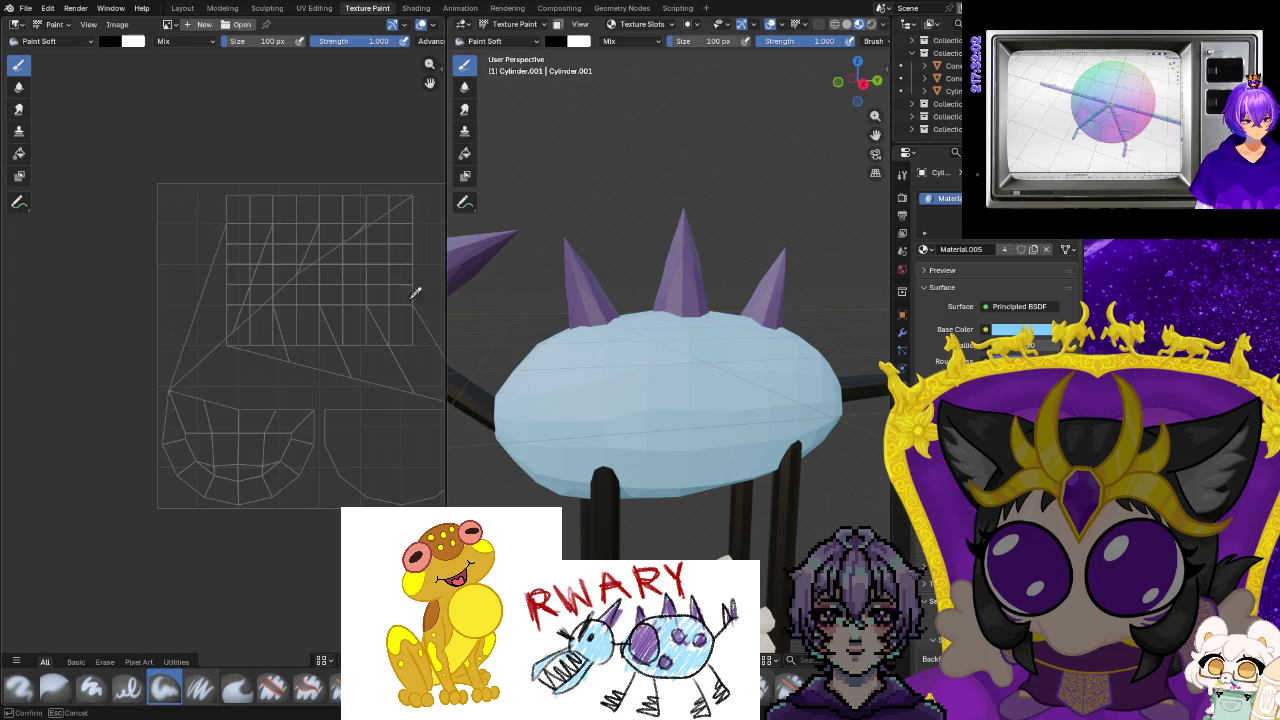
{"action": "left_click", "coordinate": [576, 300]}
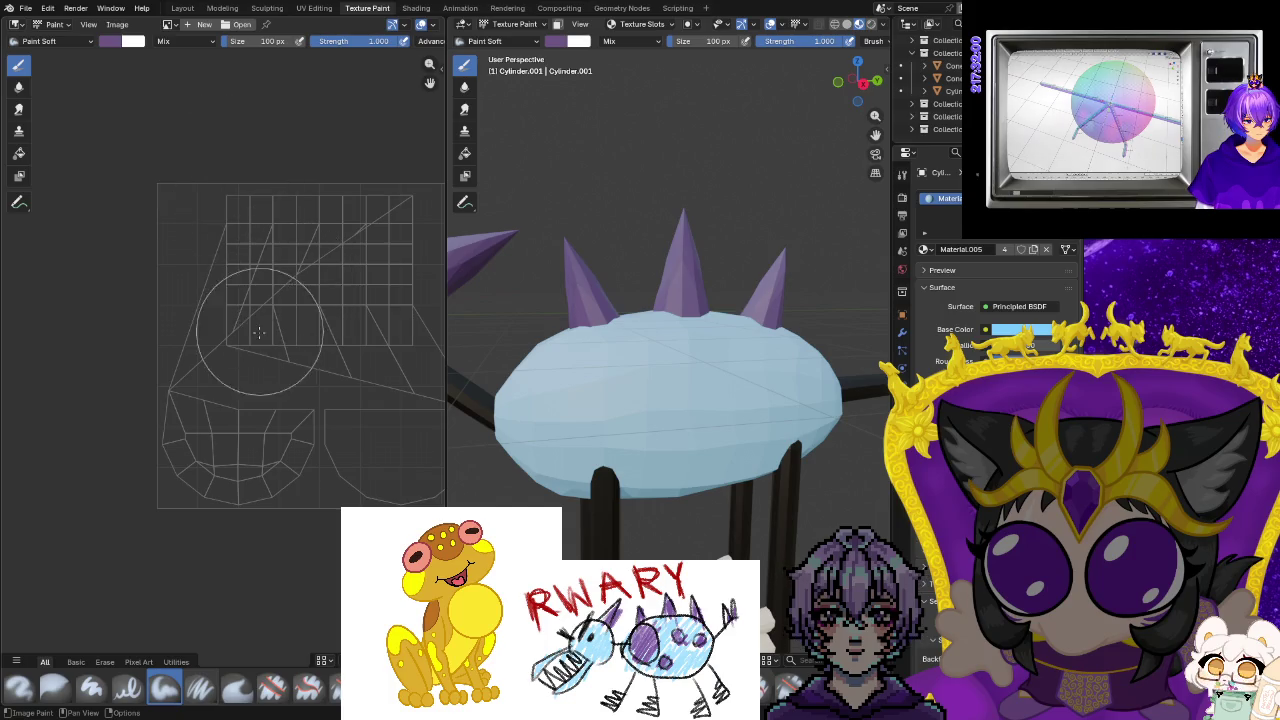
Check the UV layouts of the leg, spike cone, Plane and Sphere objects from the Outliner.
{"action": "scroll", "coordinate": [326, 352], "scroll_direction": "down", "scroll_amount": 2}
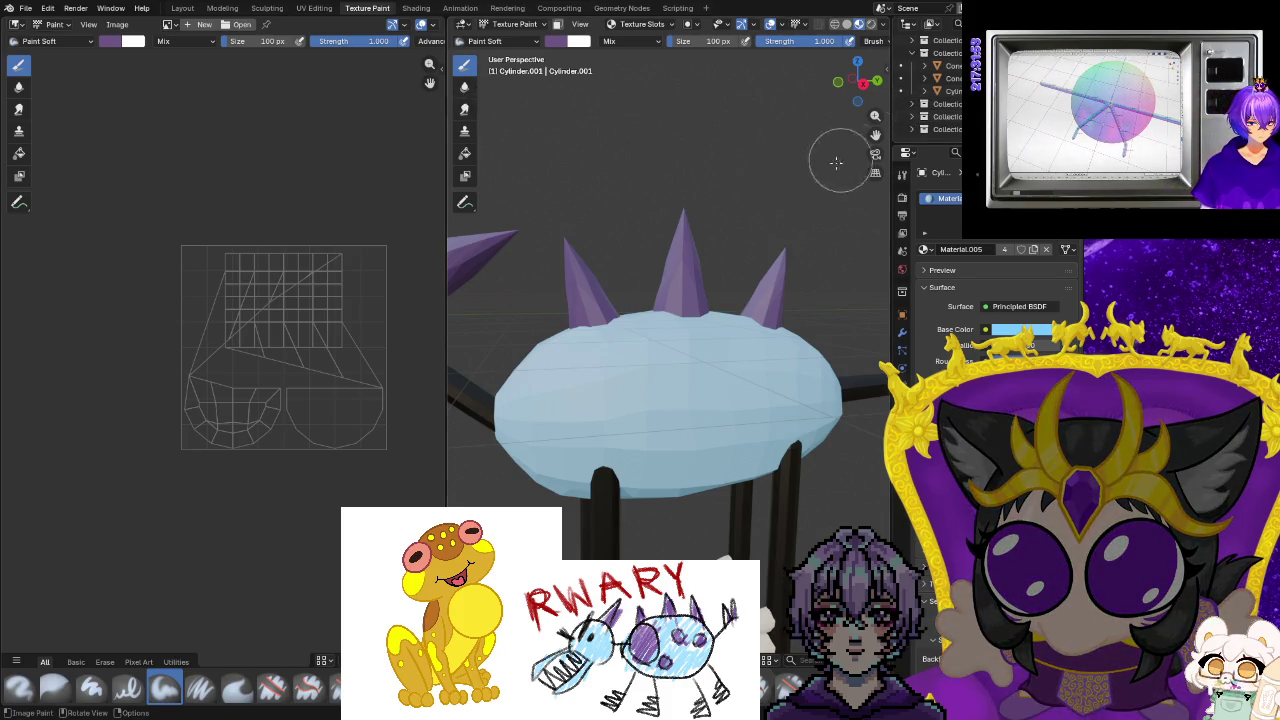
{"action": "middle_click_drag", "start_coordinate": [625, 210], "coordinate": [720, 201]}
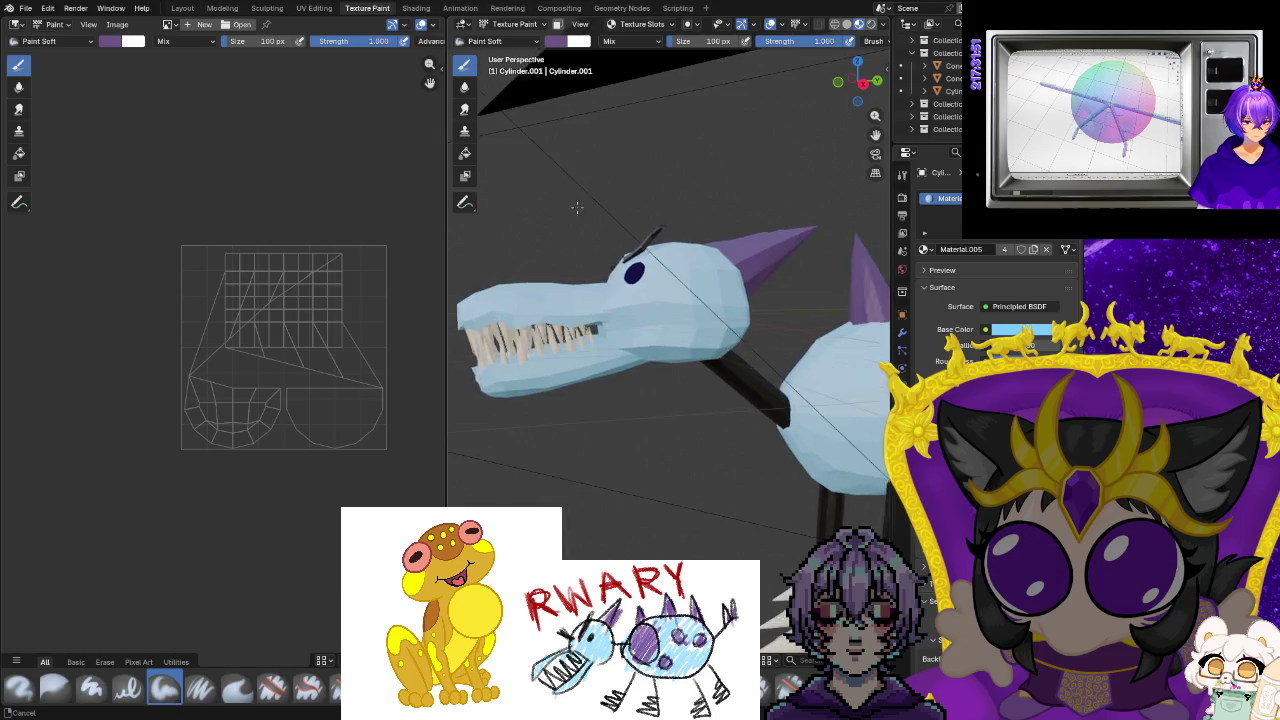
{"action": "left_click", "coordinate": [948, 103]}
{"action": "left_click", "coordinate": [912, 66]}
{"action": "left_click", "coordinate": [911, 53]}
{"action": "scroll", "coordinate": [958, 91], "scroll_direction": "down", "scroll_amount": 2}
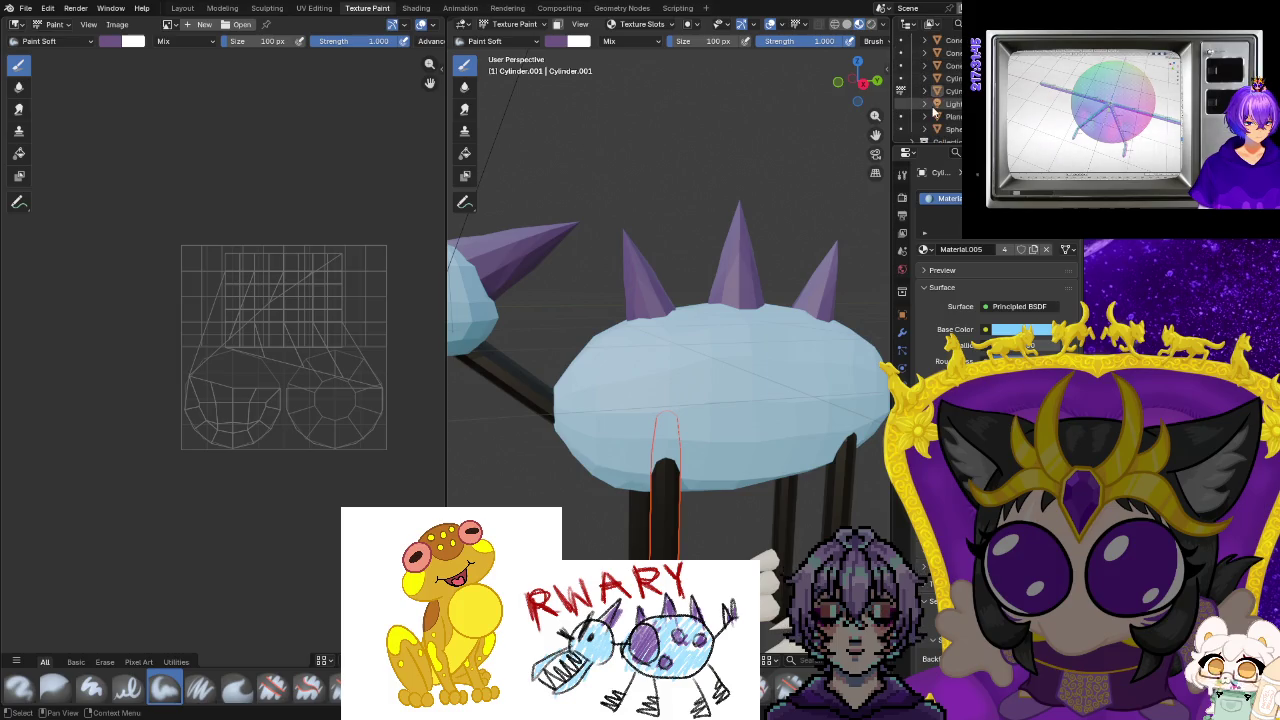
{"action": "left_click", "coordinate": [950, 91]}
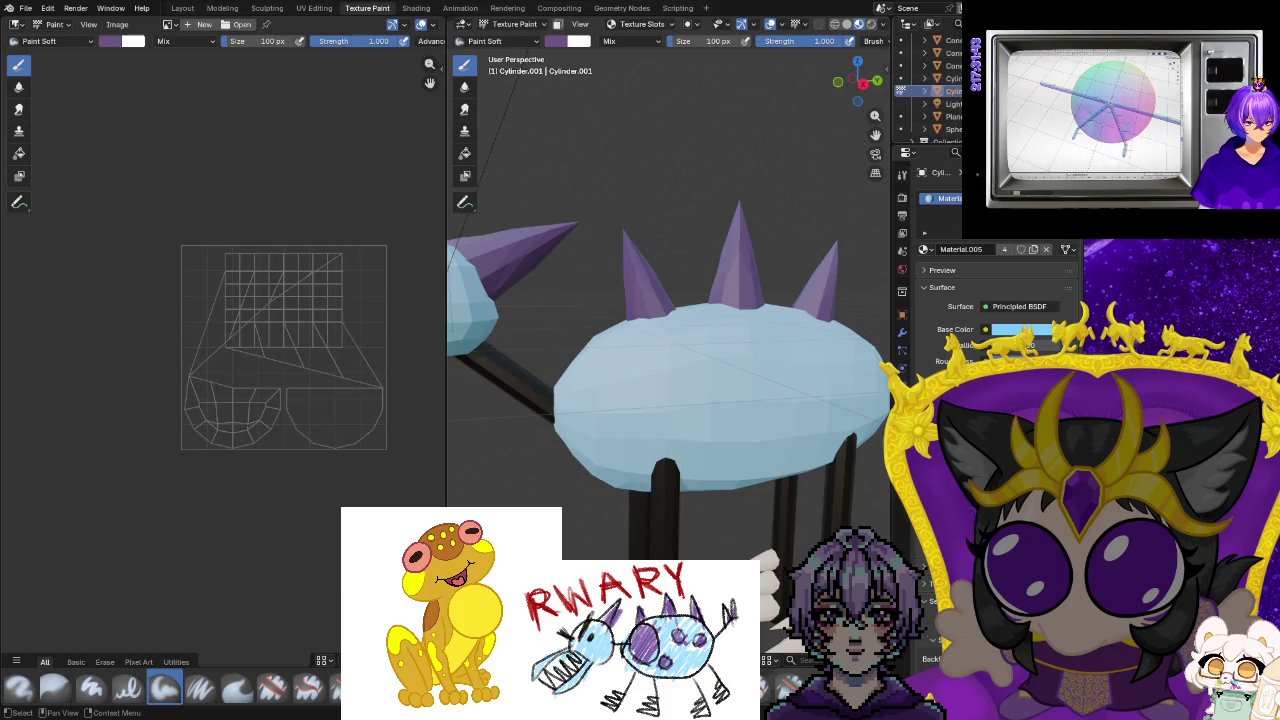
{"action": "scroll", "coordinate": [930, 91], "scroll_direction": "up", "scroll_amount": 2}
{"action": "left_click", "coordinate": [950, 91], "text": "ctrl"}
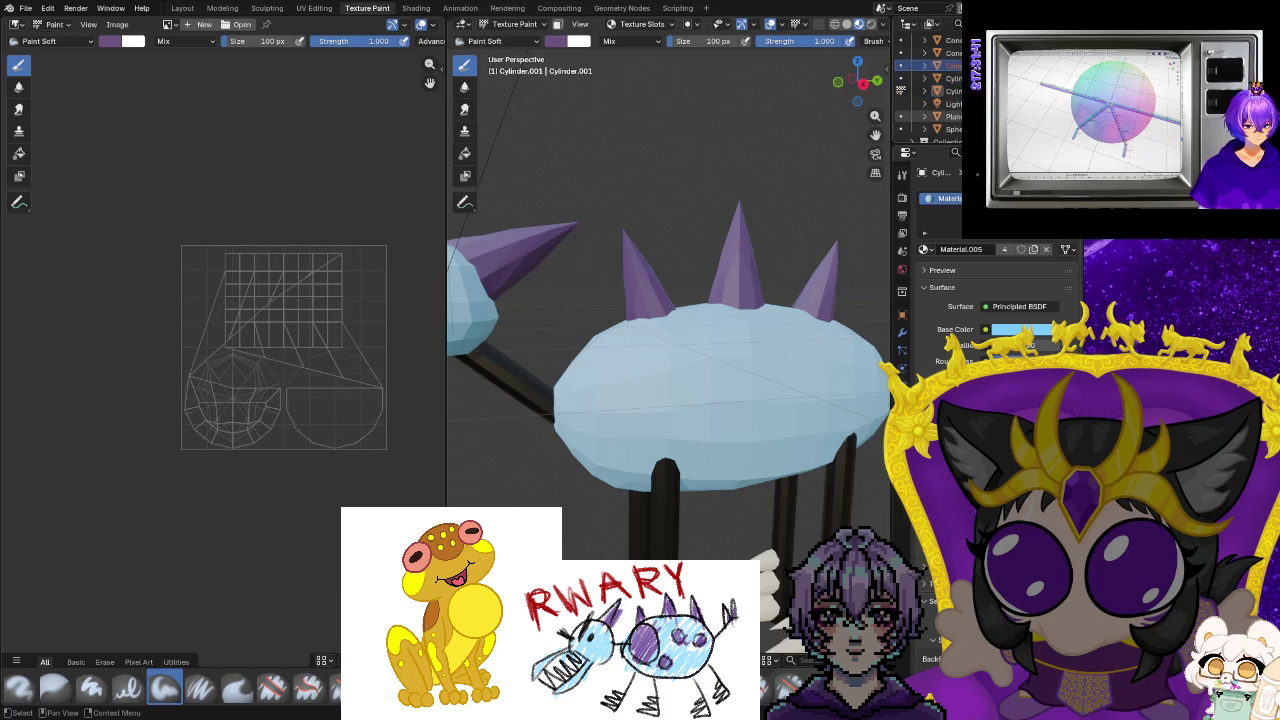
{"action": "scroll", "coordinate": [930, 91], "scroll_direction": "up", "scroll_amount": 3}
{"action": "left_click", "coordinate": [952, 78]}
{"action": "left_click", "coordinate": [955, 91]}
{"action": "left_click", "coordinate": [955, 116]}
{"action": "left_click", "coordinate": [955, 129]}
Step through the spike cones in the Outliner, then select the dinosaur's body cylinder.
{"action": "scroll", "coordinate": [958, 131], "scroll_direction": "down", "scroll_amount": 2}
{"action": "scroll", "coordinate": [958, 132], "scroll_direction": "down", "scroll_amount": 3}
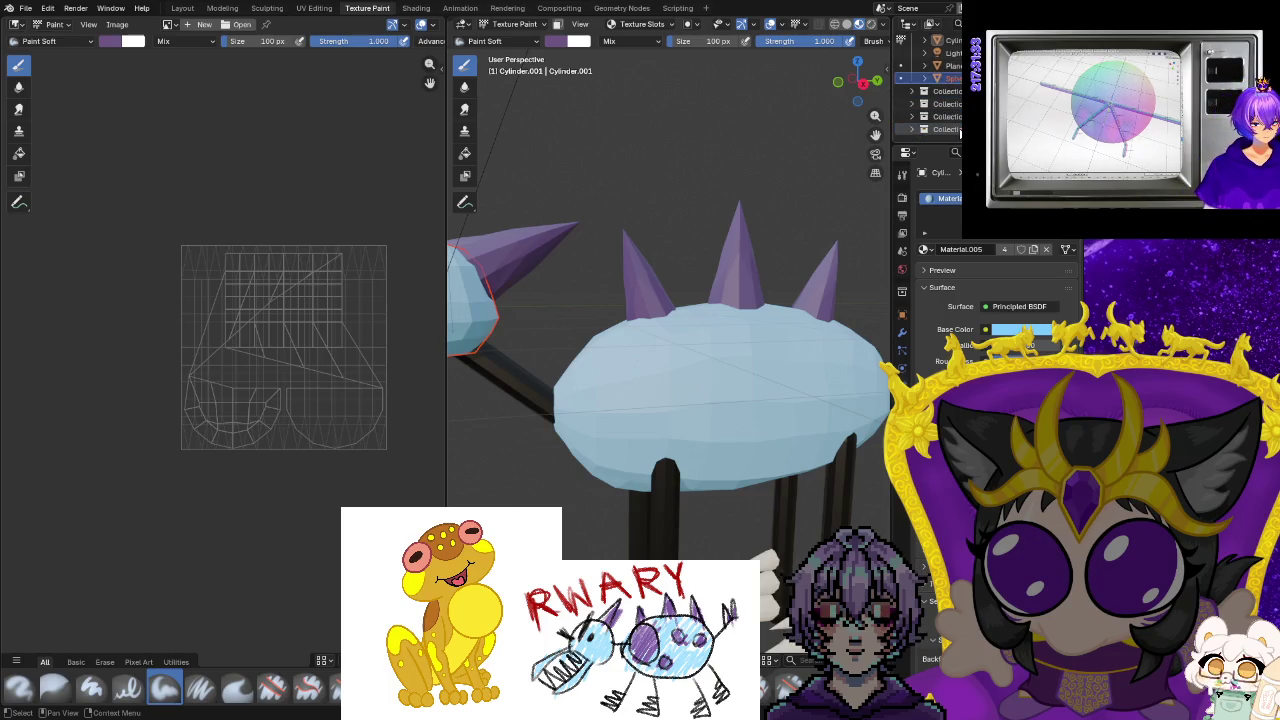
{"action": "scroll", "coordinate": [958, 132], "scroll_direction": "up", "scroll_amount": 3}
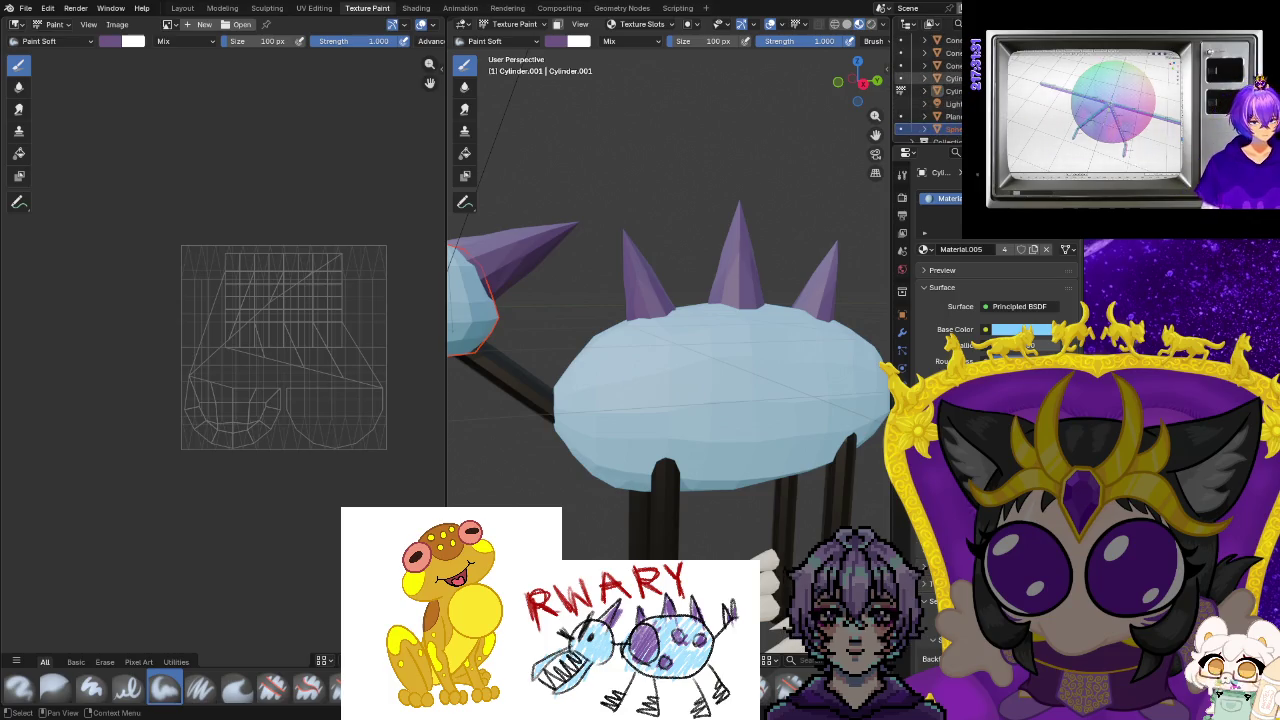
{"action": "scroll", "coordinate": [958, 132], "scroll_direction": "up", "scroll_amount": 3}
{"action": "scroll", "coordinate": [950, 100], "scroll_direction": "up", "scroll_amount": 4}
{"action": "left_click", "coordinate": [950, 90]}
{"action": "key", "text": "Down"}
{"action": "key", "text": "Down"}
{"action": "key", "text": "Down"}
{"action": "key", "text": "Down"}
{"action": "key", "text": "Down"}
{"action": "scroll", "coordinate": [953, 120], "scroll_direction": "down", "scroll_amount": 2}
{"action": "scroll", "coordinate": [953, 120], "scroll_direction": "down", "scroll_amount": 1}
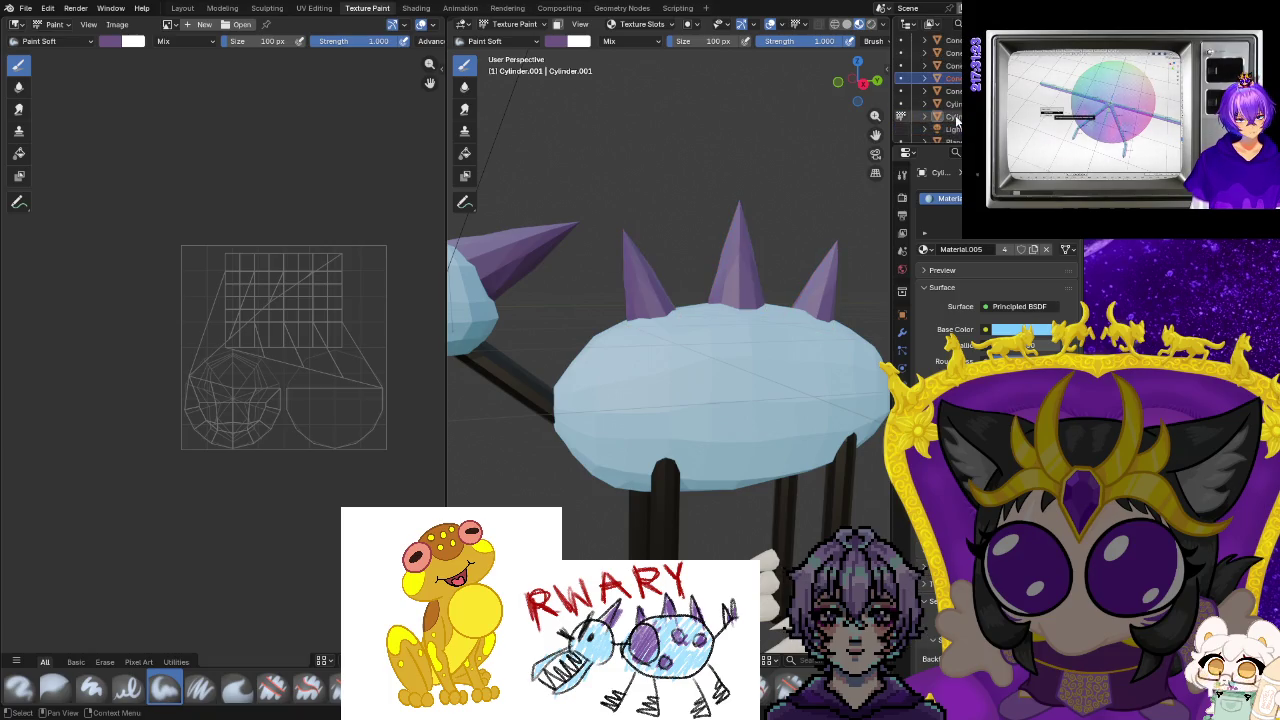
{"action": "scroll", "coordinate": [953, 120], "scroll_direction": "down", "scroll_amount": 2}
{"action": "scroll", "coordinate": [915, 115], "scroll_direction": "up", "scroll_amount": 1}
{"action": "scroll", "coordinate": [920, 110], "scroll_direction": "up", "scroll_amount": 2}
{"action": "scroll", "coordinate": [935, 100], "scroll_direction": "up", "scroll_amount": 1}
{"action": "scroll", "coordinate": [945, 95], "scroll_direction": "up", "scroll_amount": 2}
{"action": "scroll", "coordinate": [948, 91], "scroll_direction": "down", "scroll_amount": 2}
{"action": "scroll", "coordinate": [953, 100], "scroll_direction": "down", "scroll_amount": 1}
{"action": "left_click", "coordinate": [948, 103]}
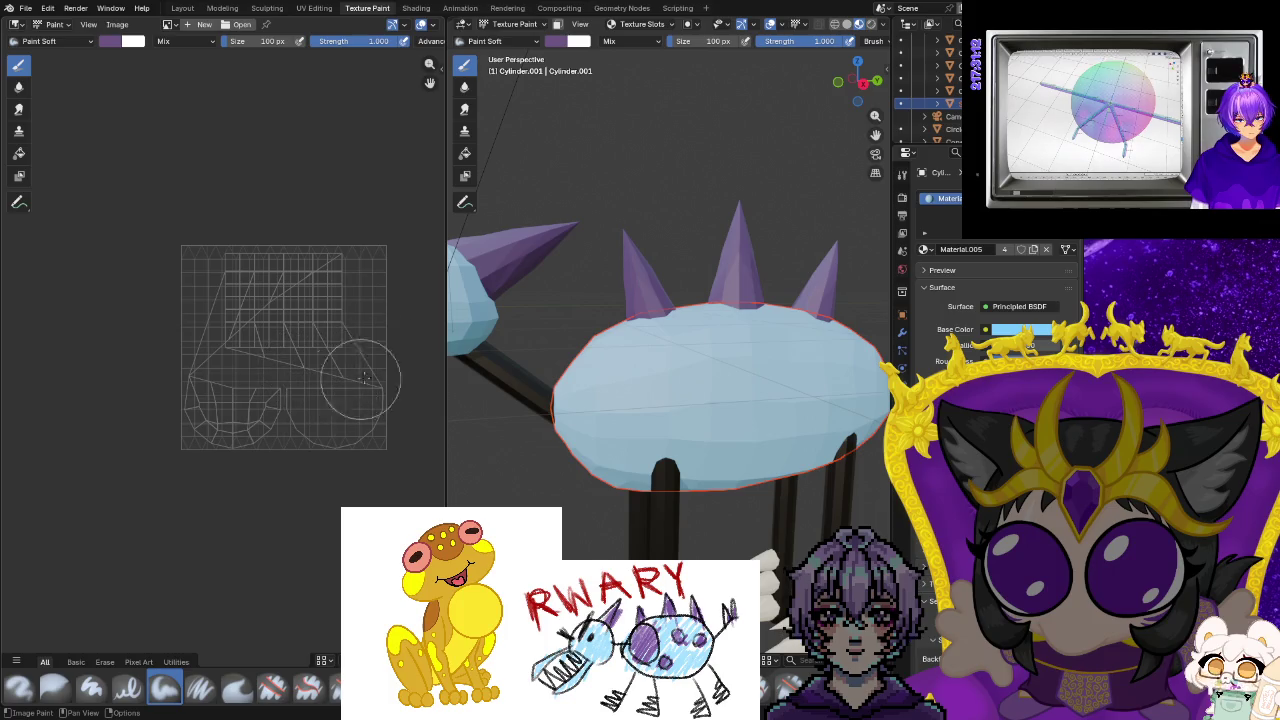
Toggle the brush to Blur and back to Draw, and orbit around the body.
{"action": "left_click", "coordinate": [18, 87]}
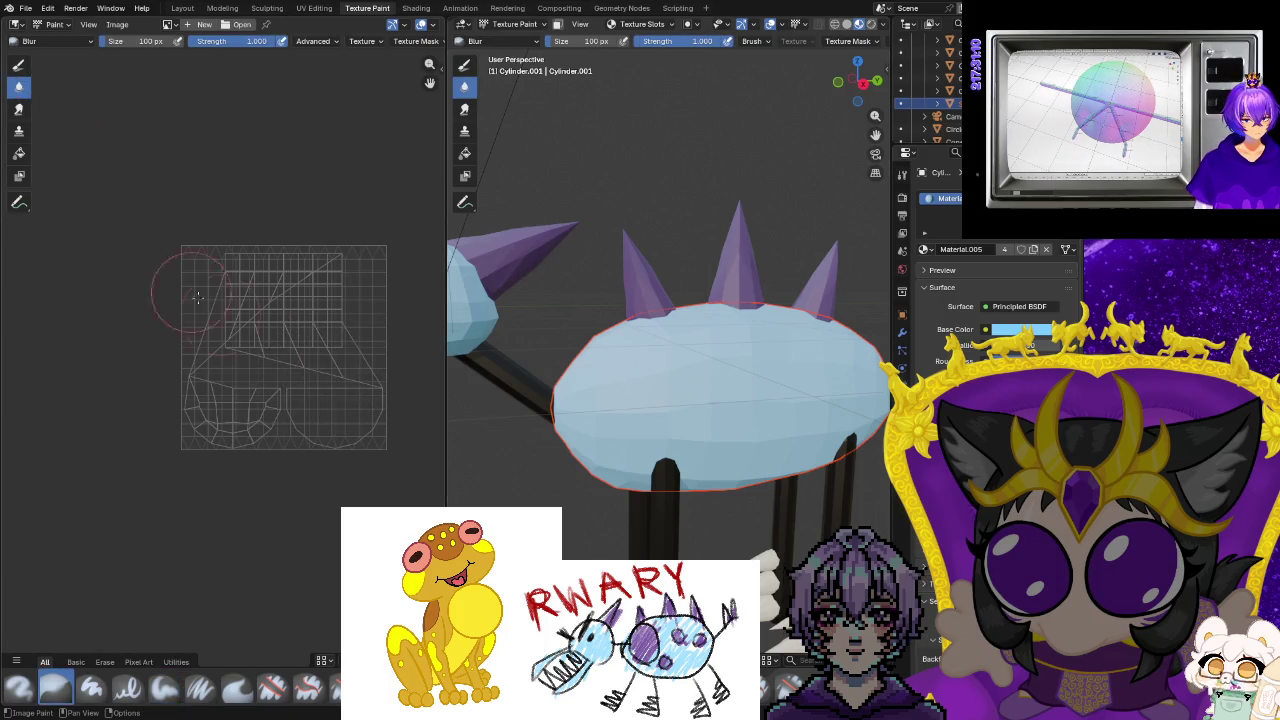
{"action": "left_click", "coordinate": [17, 65]}
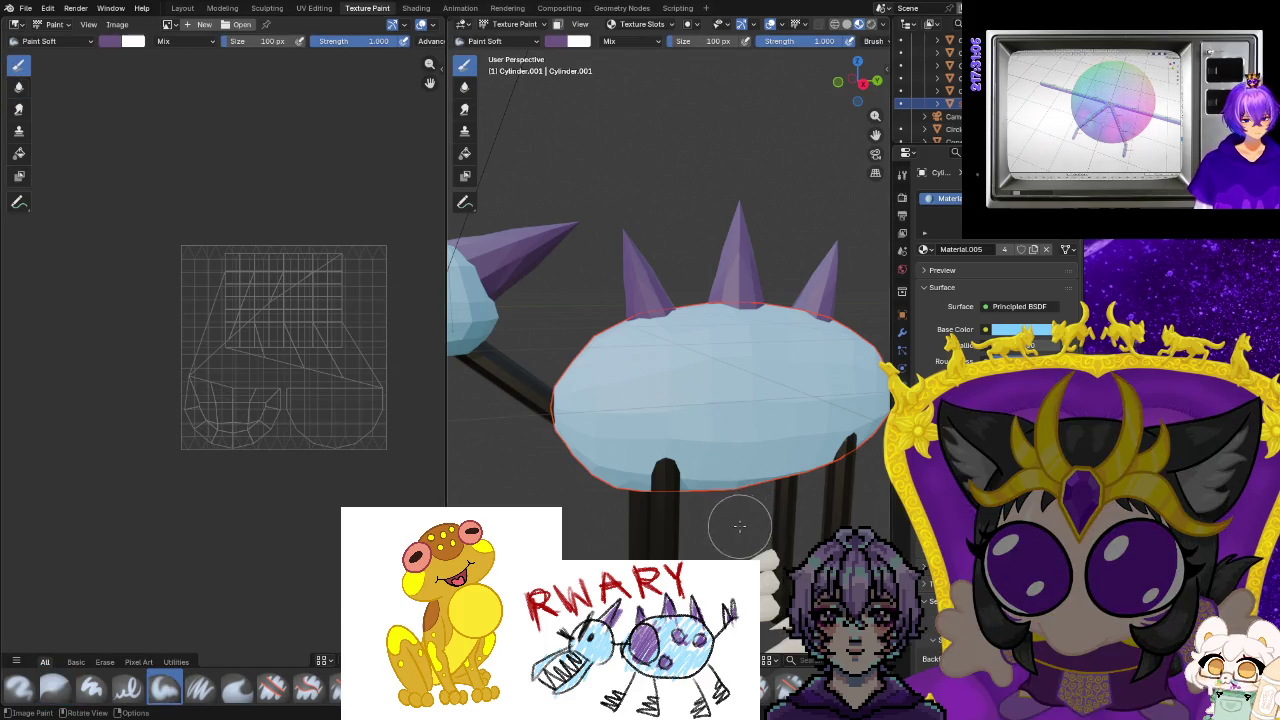
{"action": "middle_click_drag", "start_coordinate": [740, 525], "coordinate": [708, 405]}
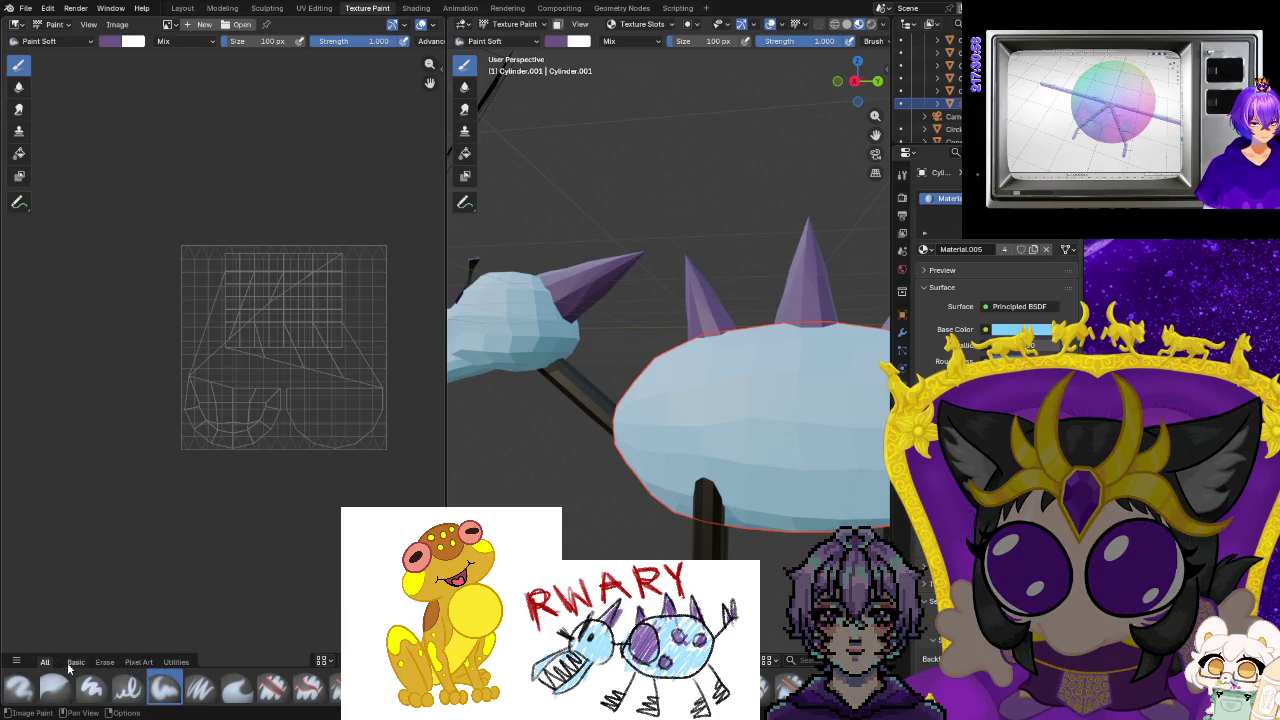
Filter to the basic brushes, then pan and zoom the UV layout view.
{"action": "left_click", "coordinate": [76, 662]}
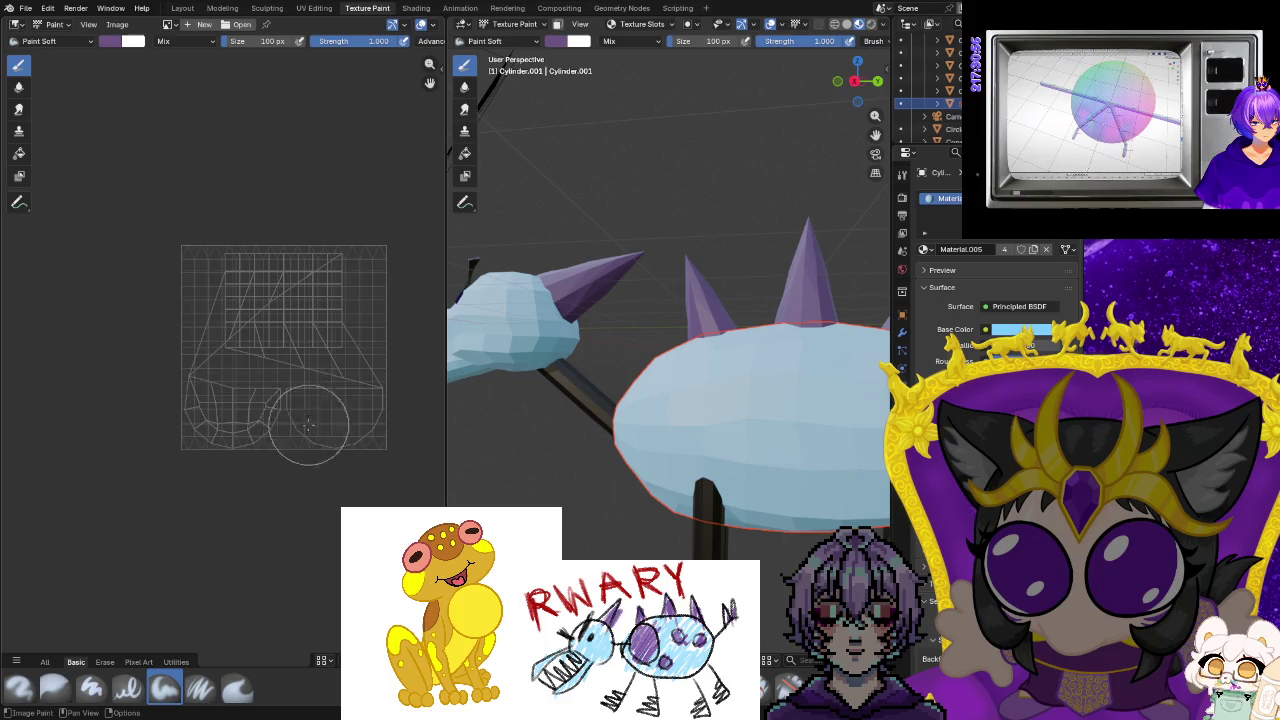
{"action": "scroll", "coordinate": [290, 420], "scroll_direction": "up", "scroll_amount": 1}
{"action": "scroll", "coordinate": [330, 405], "scroll_direction": "up", "scroll_amount": 1}
{"action": "middle_click_drag", "start_coordinate": [335, 400], "coordinate": [177, 400]}
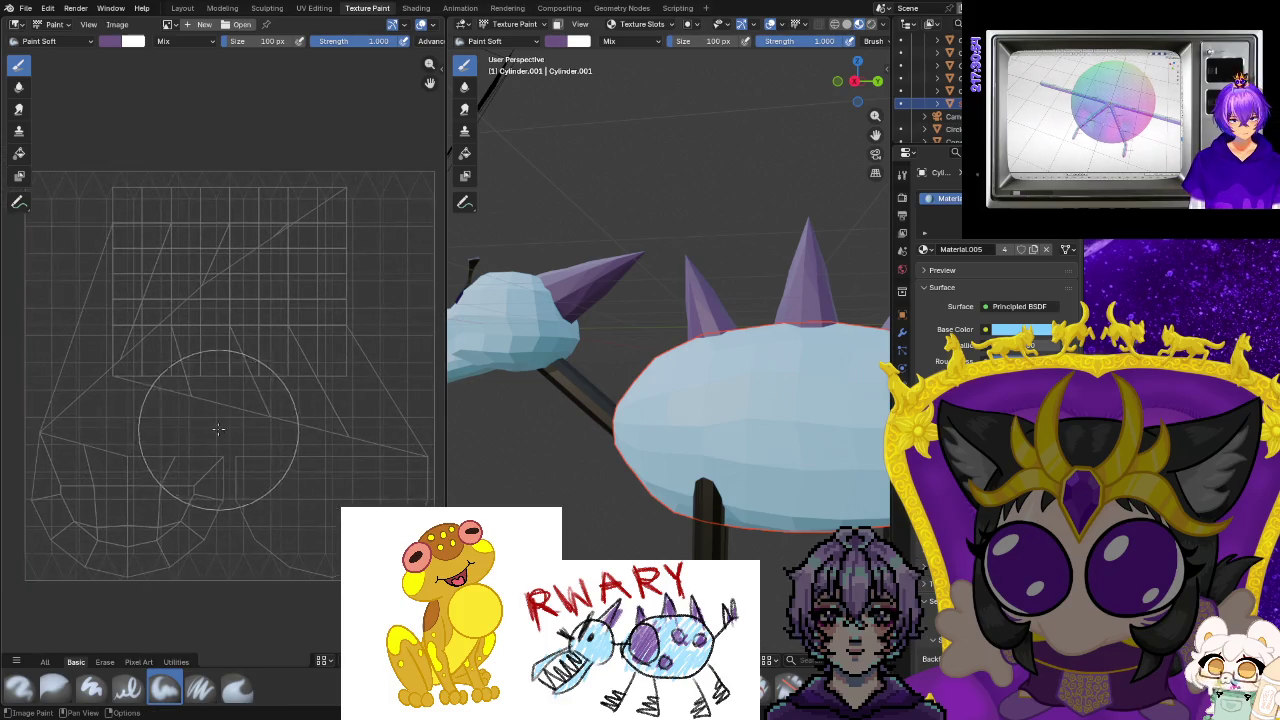
{"action": "scroll", "coordinate": [260, 440], "scroll_direction": "up", "scroll_amount": 2}
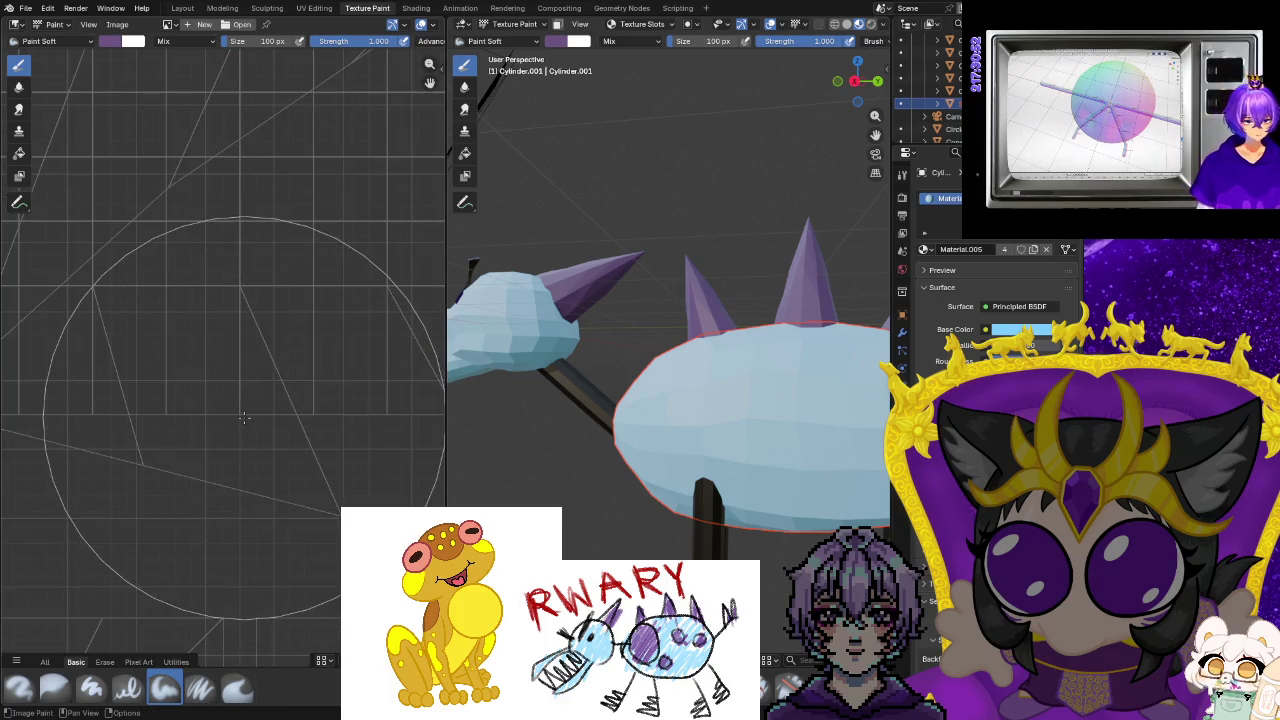
{"action": "scroll", "coordinate": [195, 300], "scroll_direction": "down", "scroll_amount": 1}
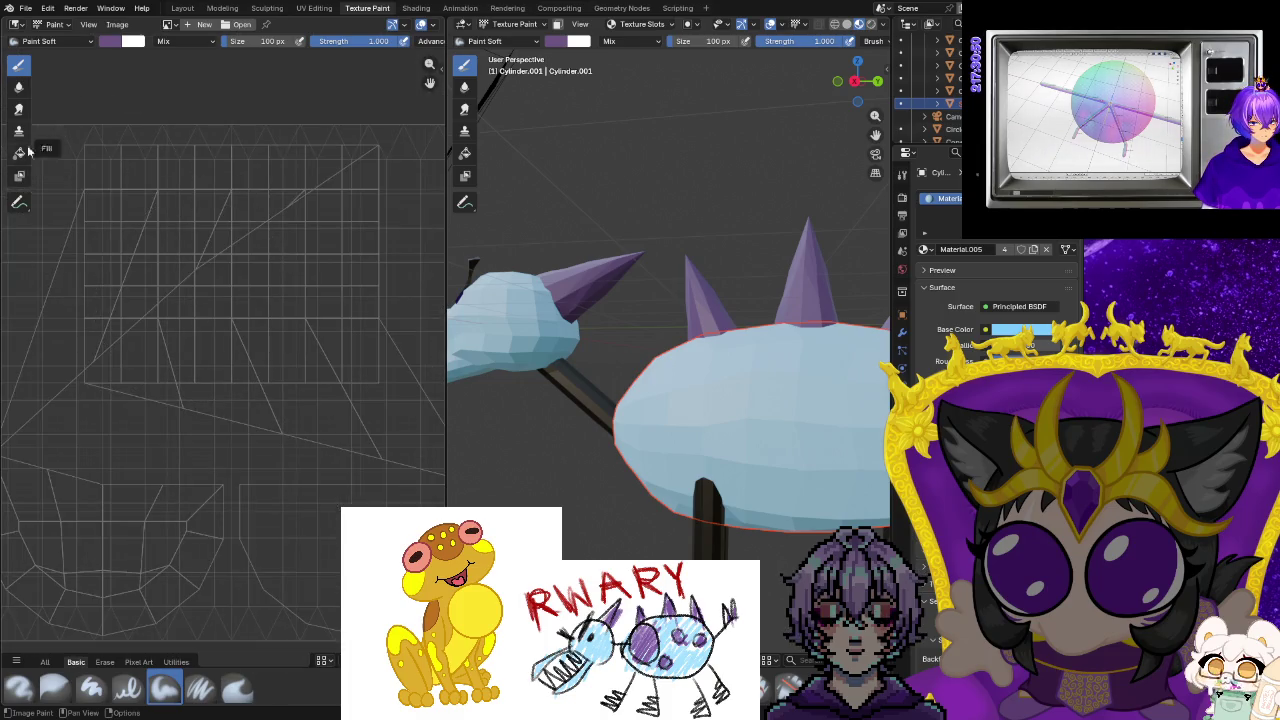
Increase the brush size from 100 px to 187 px.
{"action": "left_click", "coordinate": [176, 43]}
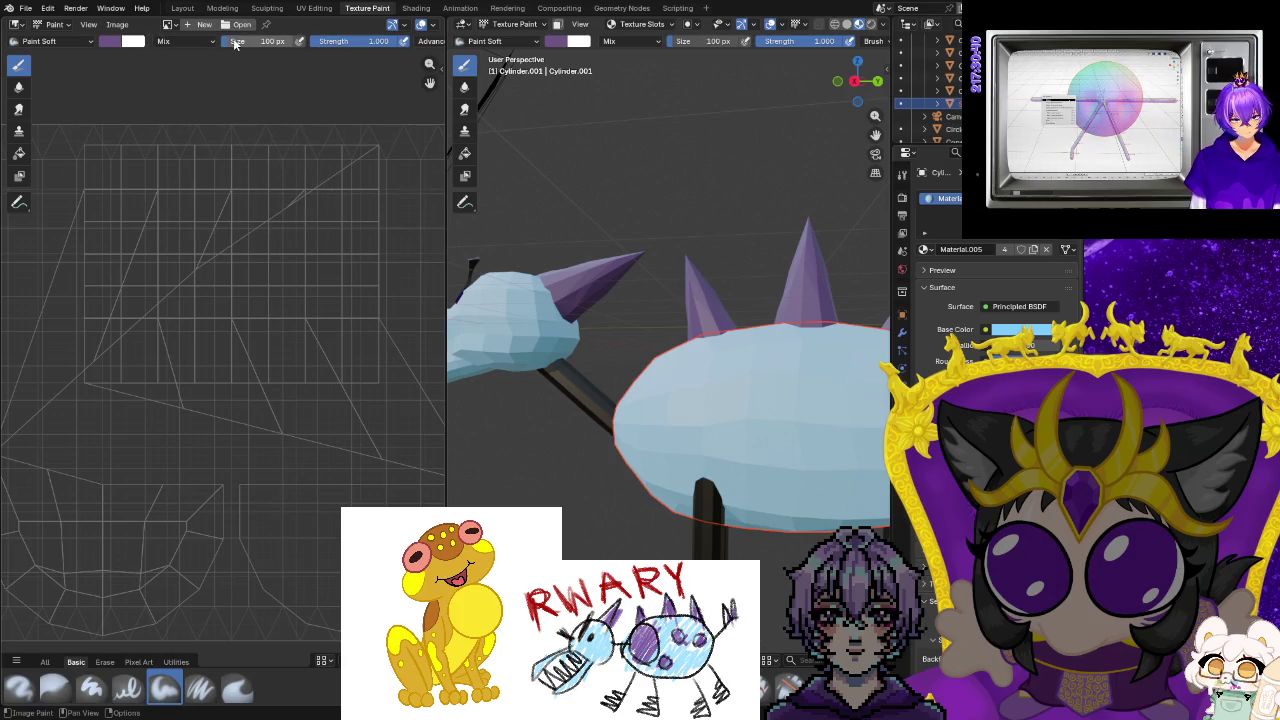
{"action": "mouse_move", "coordinate": [234, 44]}
{"action": "left_mouse_down"}
{"action": "mouse_move", "coordinate": [252, 44]}
{"action": "mouse_move", "coordinate": [150, 44]}
{"action": "left_mouse_up"}
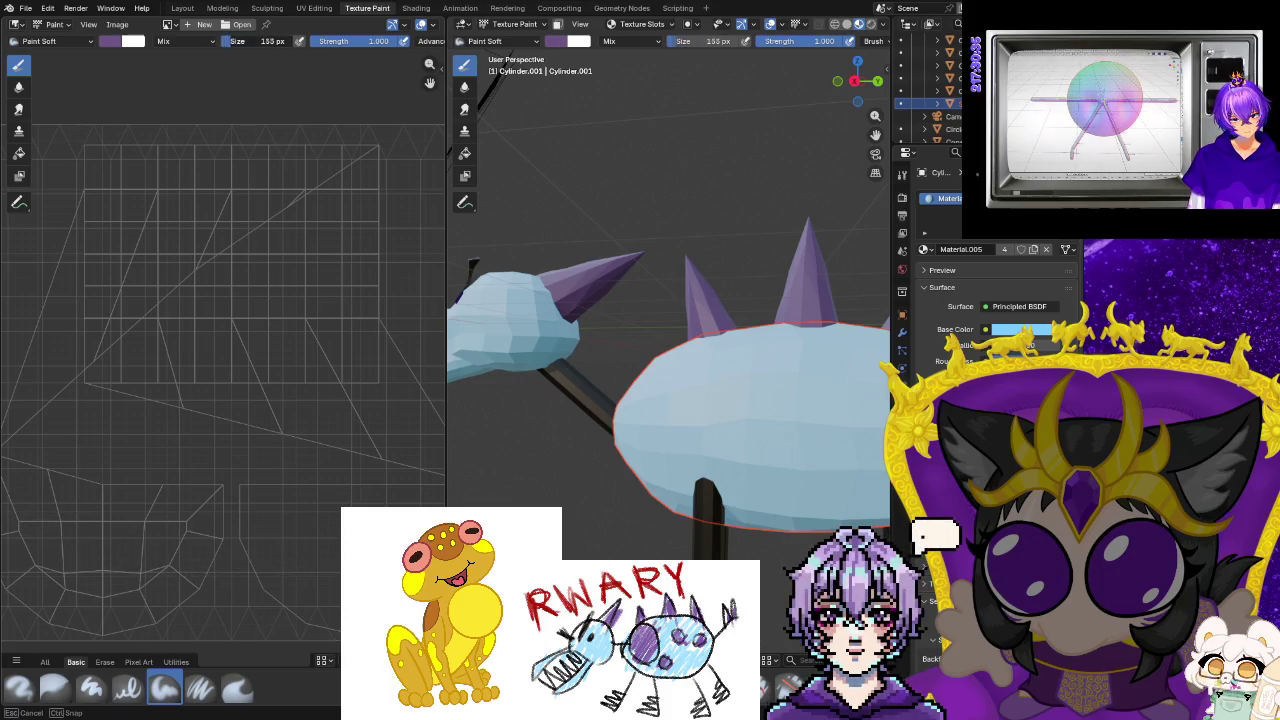
{"action": "left_click_drag", "start_coordinate": [270, 41], "coordinate": [349, 65]}
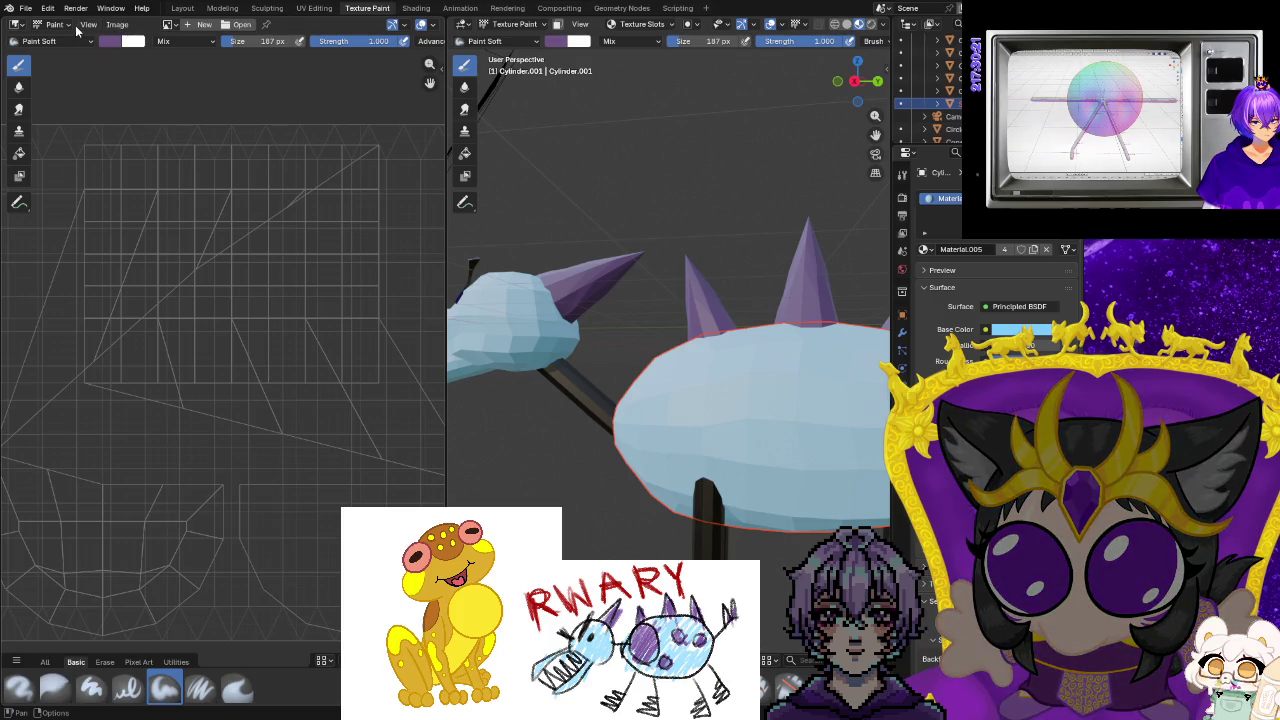
{"action": "left_click", "coordinate": [167, 24]}
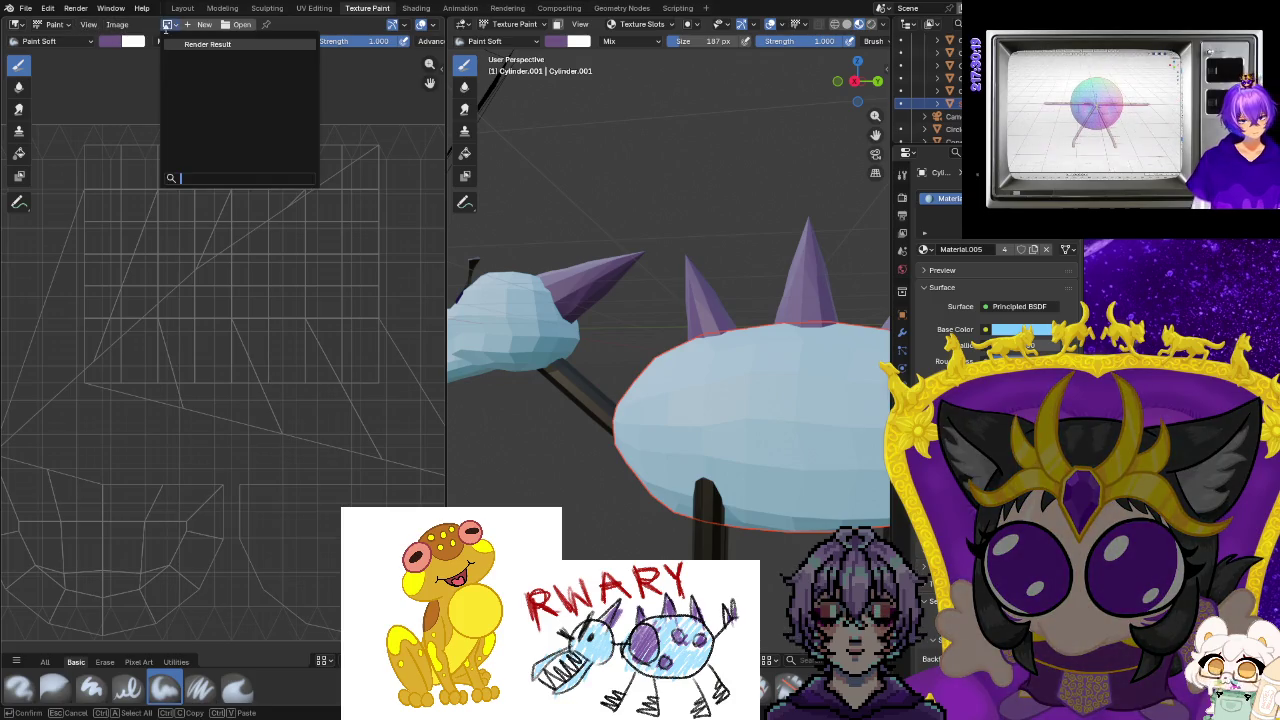
{"action": "left_click", "coordinate": [641, 24]}
{"action": "left_click", "coordinate": [655, 48]}
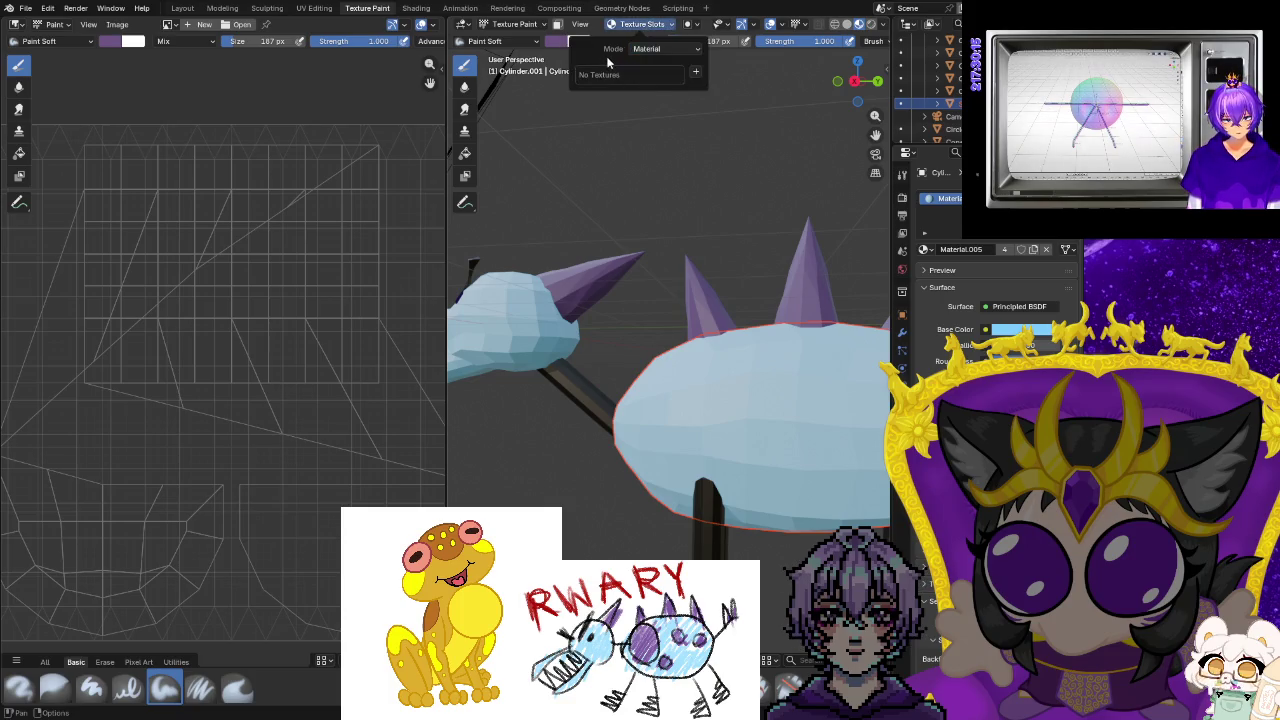
{"action": "left_click", "coordinate": [695, 75]}
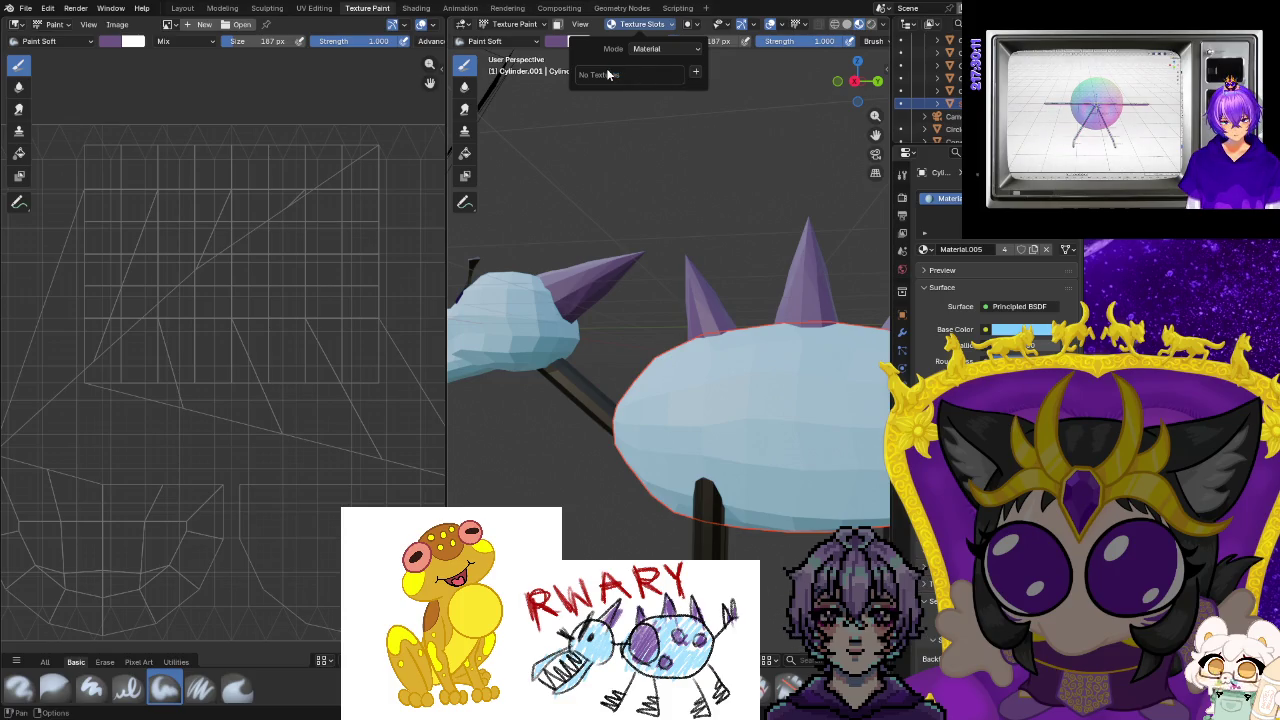
{"action": "left_click", "coordinate": [695, 74]}
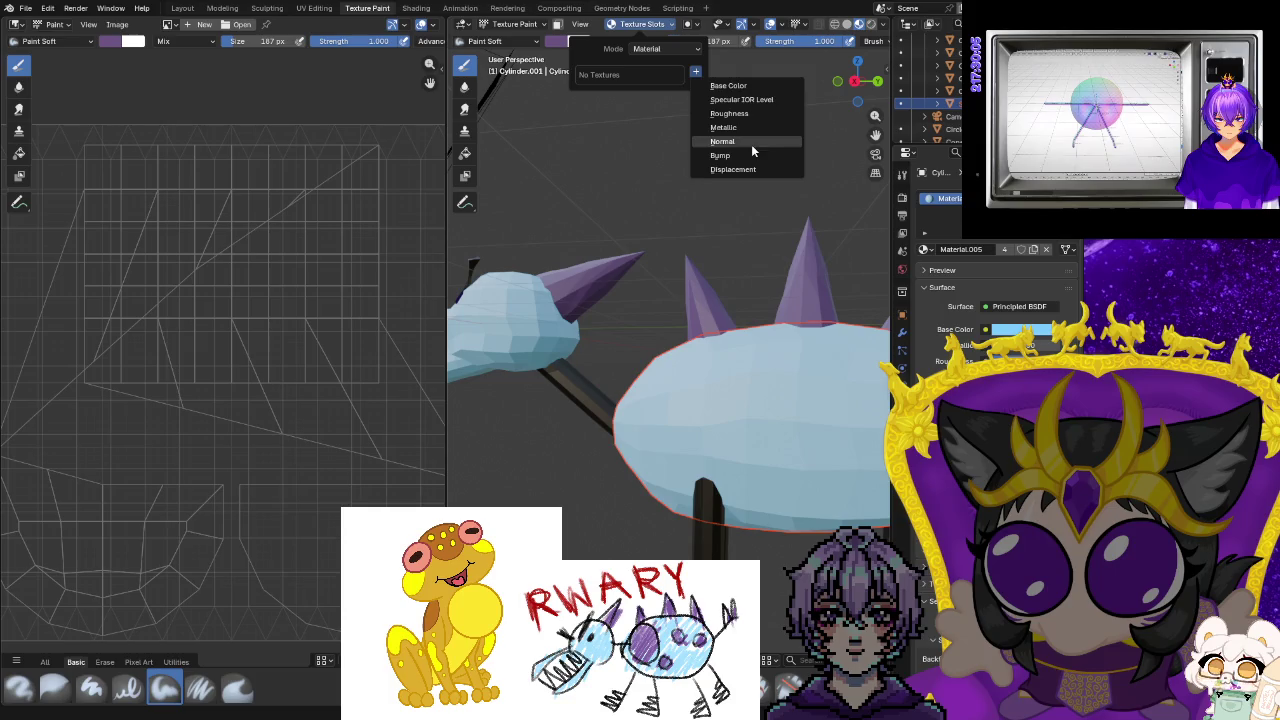
{"action": "left_click", "coordinate": [752, 148]}
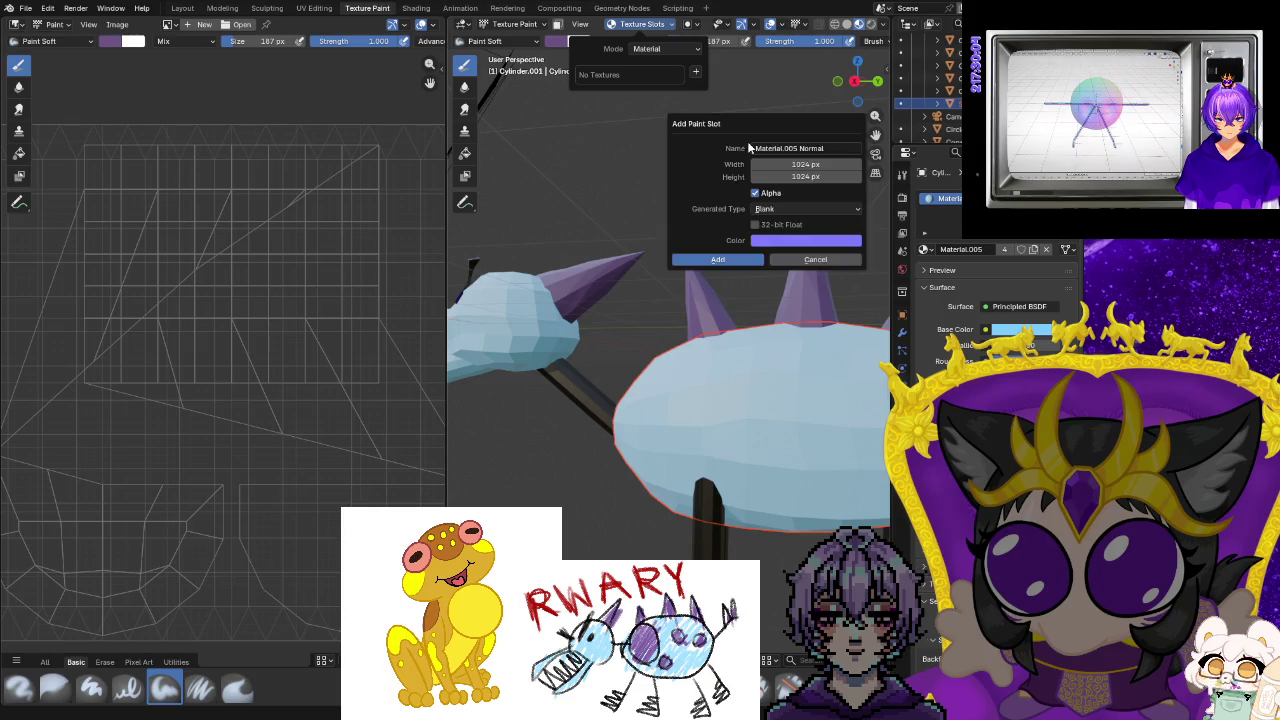
{"action": "left_click", "coordinate": [751, 258]}
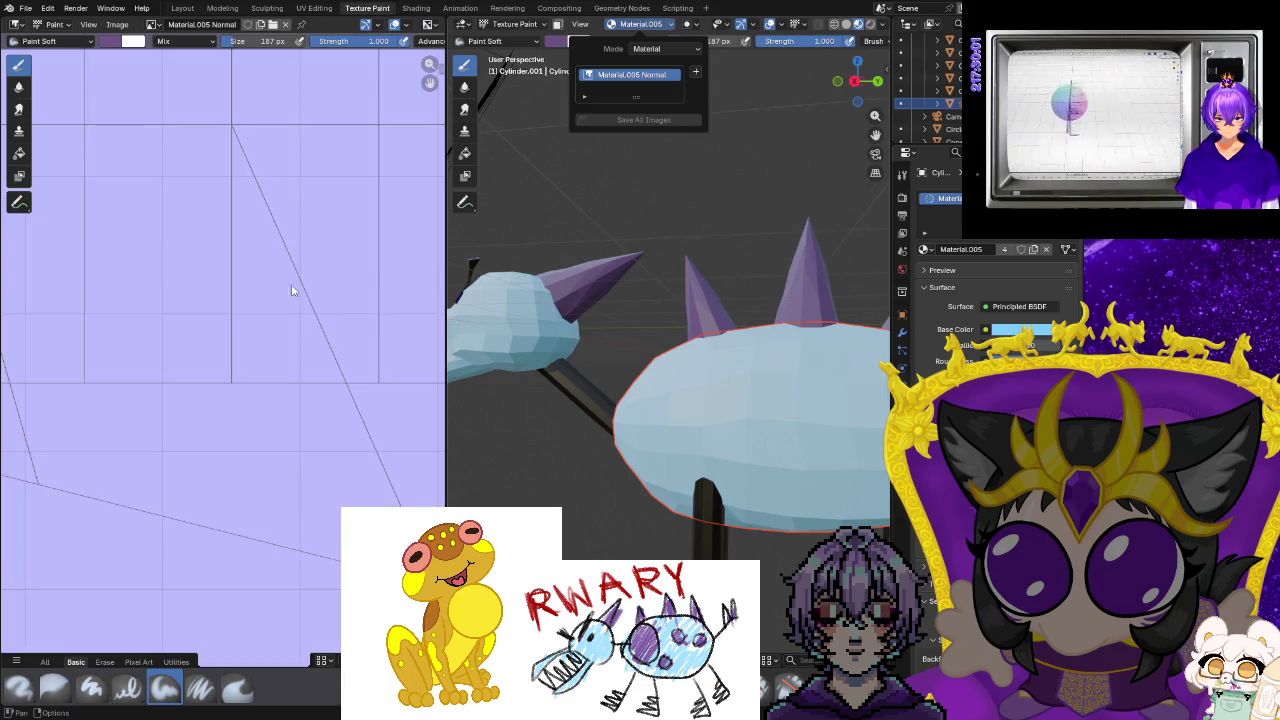
{"action": "left_click", "coordinate": [228, 356]}
{"action": "scroll", "coordinate": [259, 372], "scroll_direction": "down", "scroll_amount": 2}
{"action": "scroll", "coordinate": [197, 268], "scroll_direction": "down", "scroll_amount": 2}
{"action": "left_click_drag", "start_coordinate": [120, 231], "coordinate": [145, 258]}
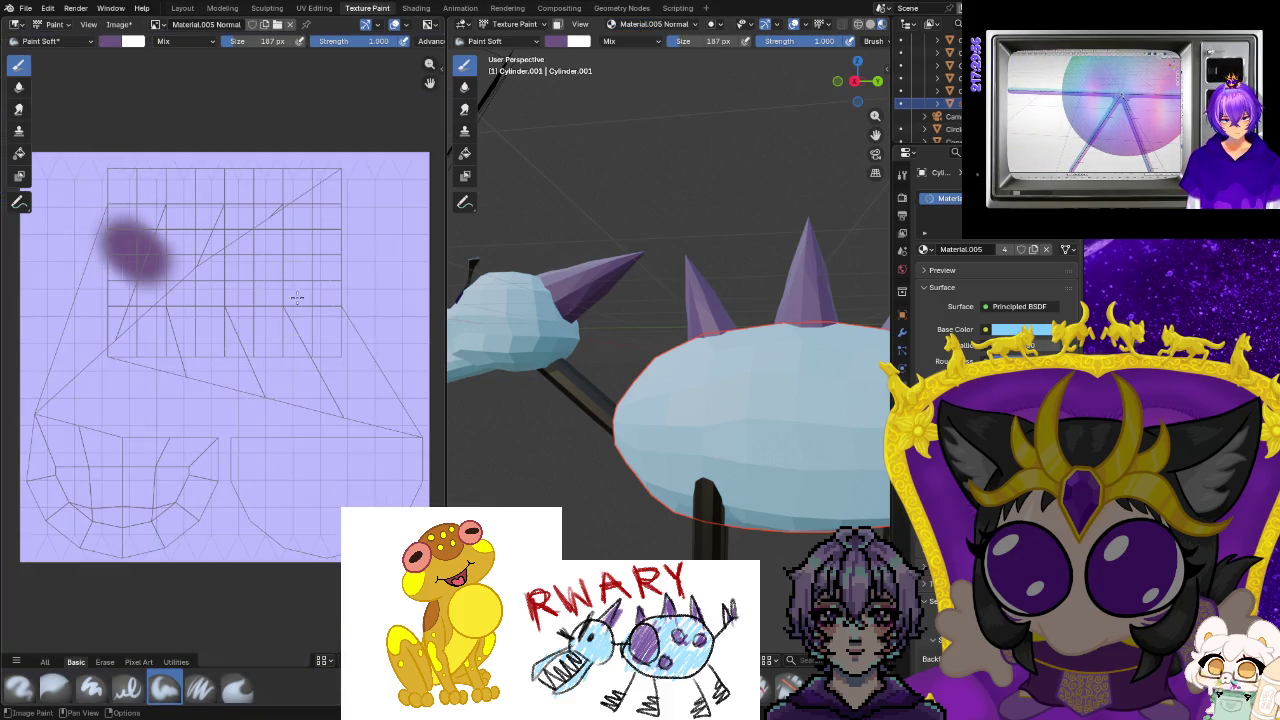
{"action": "mouse_move", "coordinate": [165, 320]}
{"action": "left_mouse_down"}
{"action": "mouse_move", "coordinate": [240, 445]}
{"action": "mouse_move", "coordinate": [200, 443]}
{"action": "left_mouse_up"}
{"action": "scroll", "coordinate": [200, 443], "scroll_direction": "down", "scroll_amount": 2}
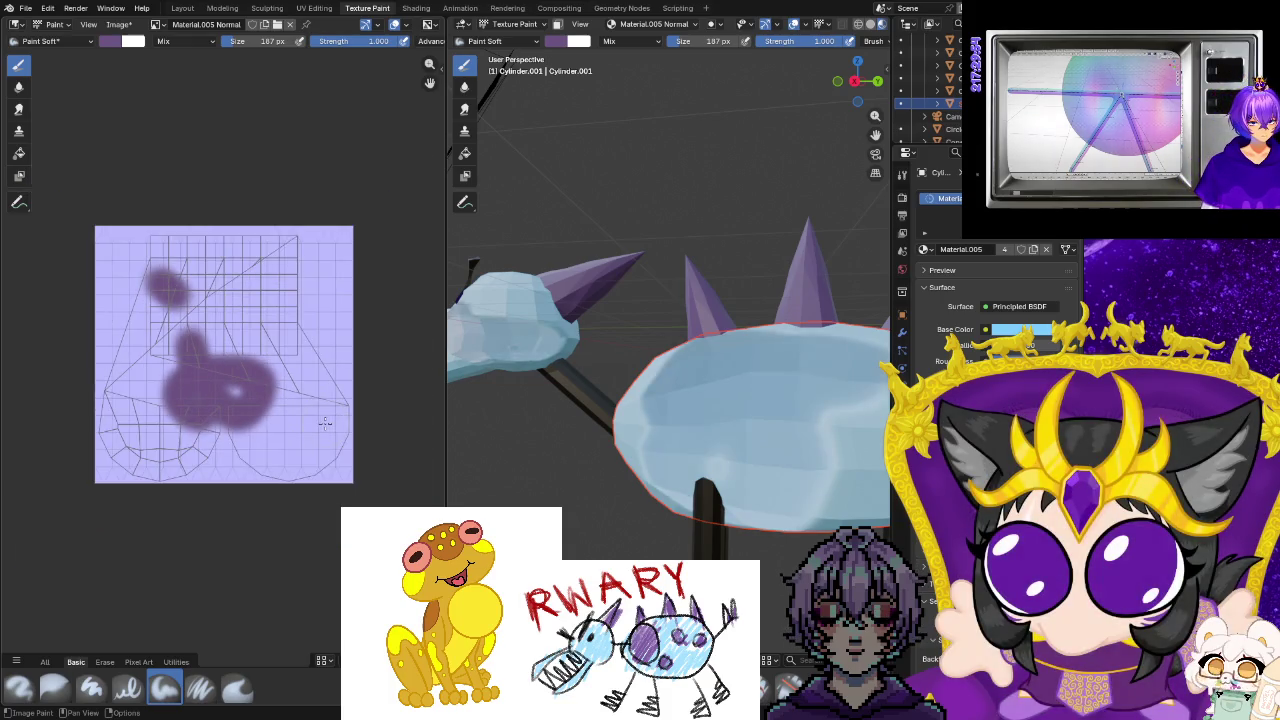
{"action": "mouse_move", "coordinate": [543, 457]}
{"action": "middle_mouse_down"}
{"action": "mouse_move", "coordinate": [729, 474]}
{"action": "mouse_move", "coordinate": [508, 465]}
{"action": "middle_mouse_up"}
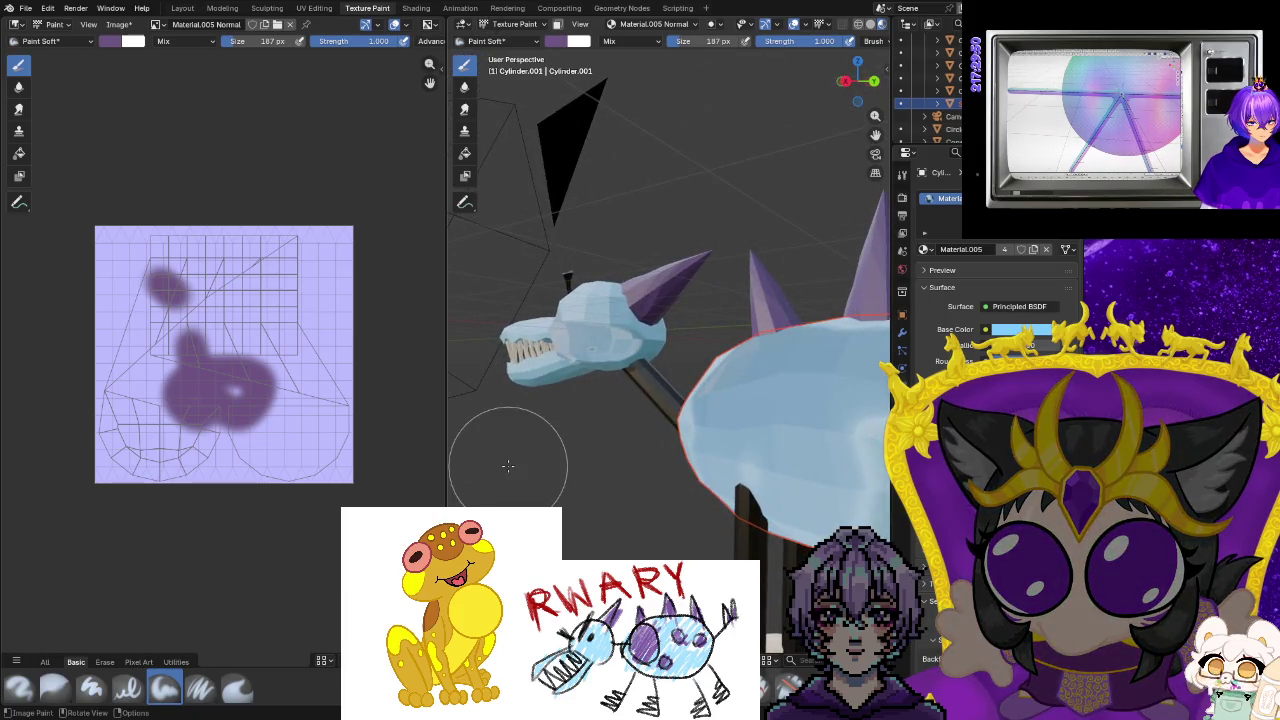
{"action": "key", "text": "ctrl+z"}
{"action": "key", "text": "ctrl+z"}
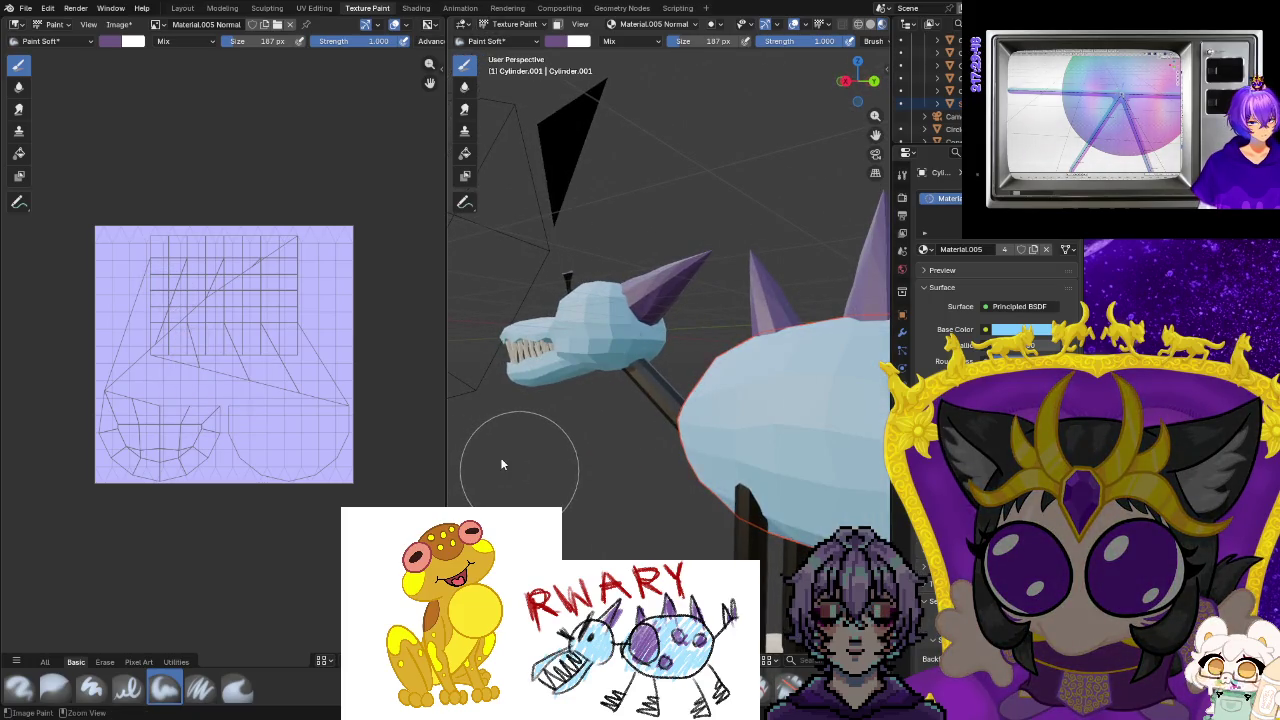
{"action": "key", "text": "ctrl+z"}
{"action": "scroll", "coordinate": [223, 356], "scroll_direction": "up", "scroll_amount": 2}
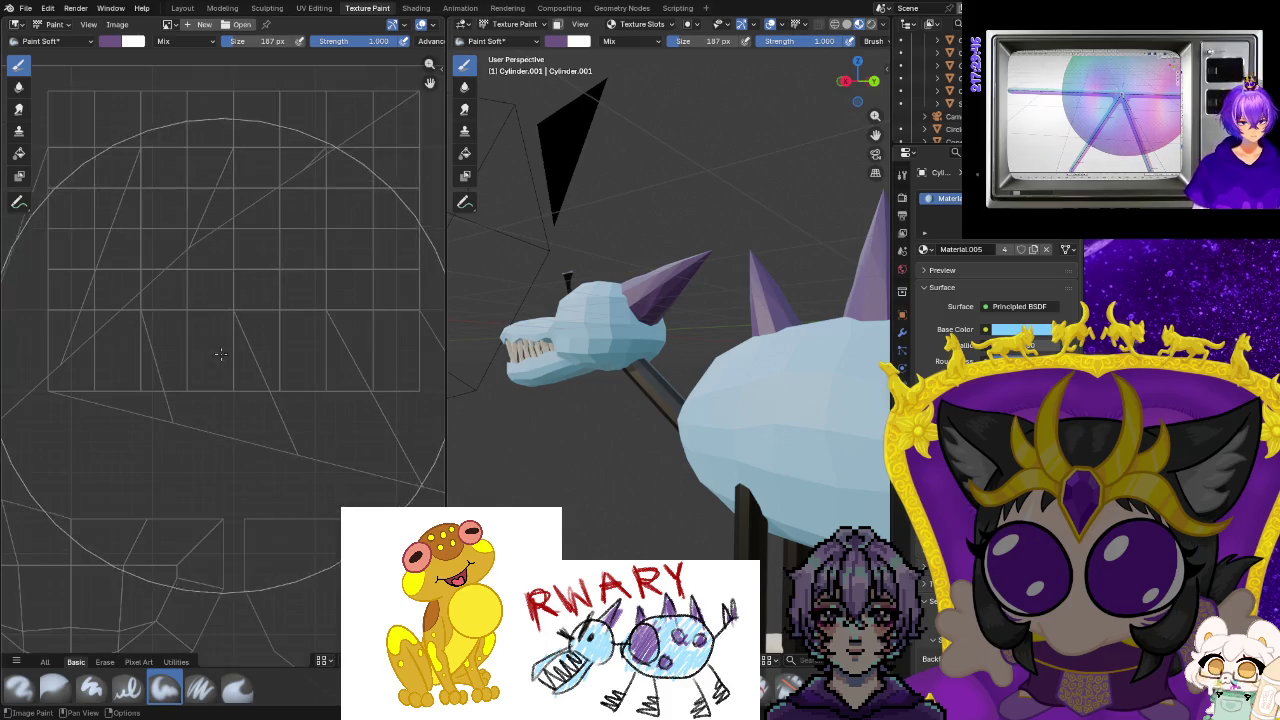
Add a Base Color paint slot to the body's texture slots.
{"action": "left_click", "coordinate": [645, 42]}
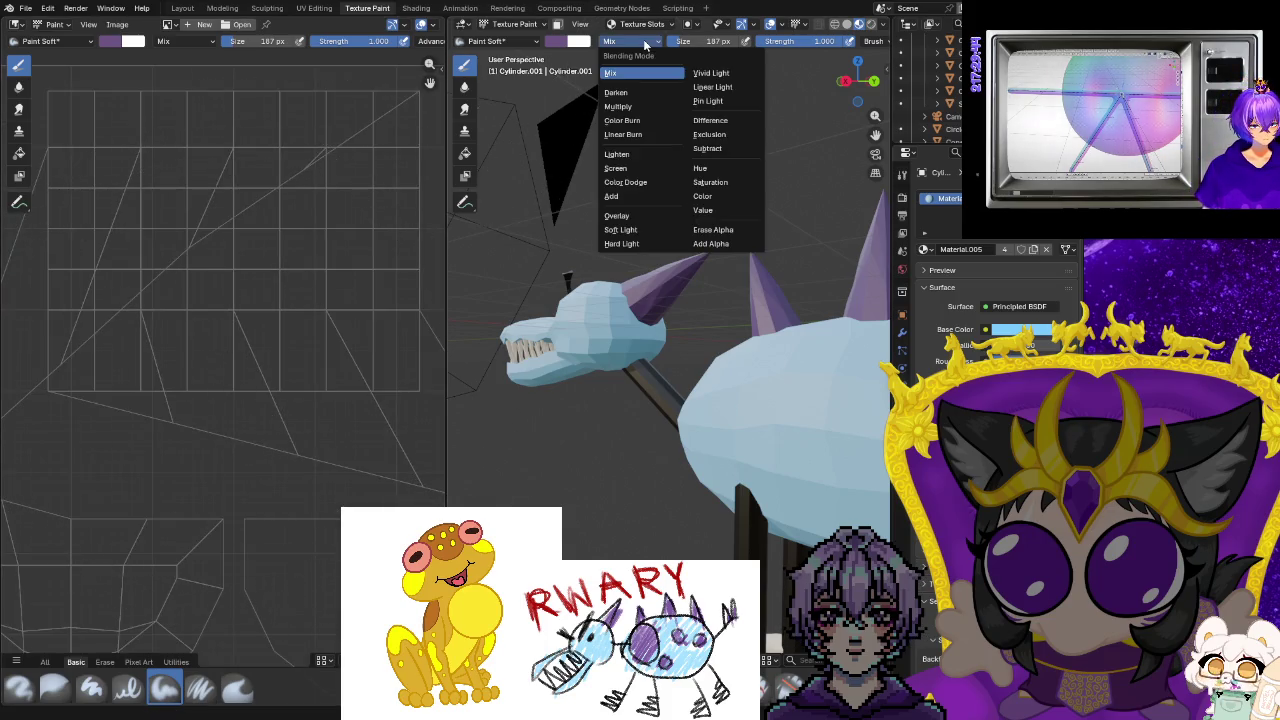
{"action": "left_click", "coordinate": [661, 32]}
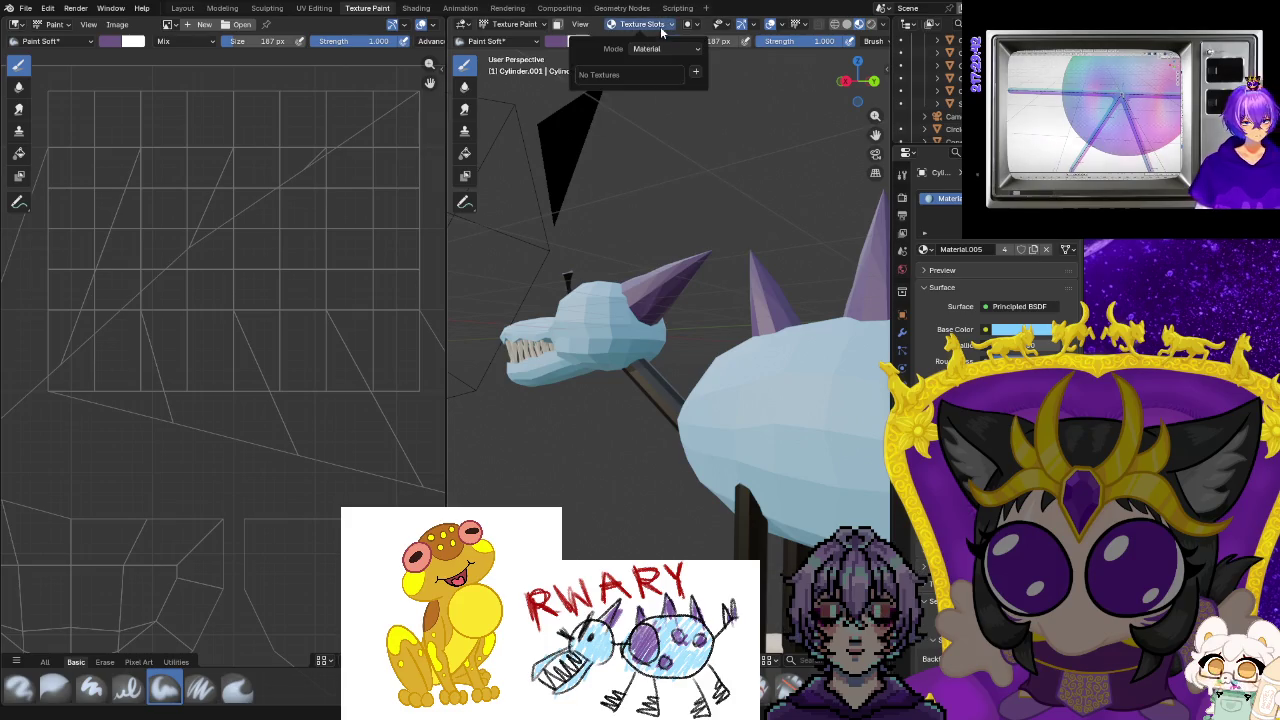
{"action": "left_click", "coordinate": [695, 71]}
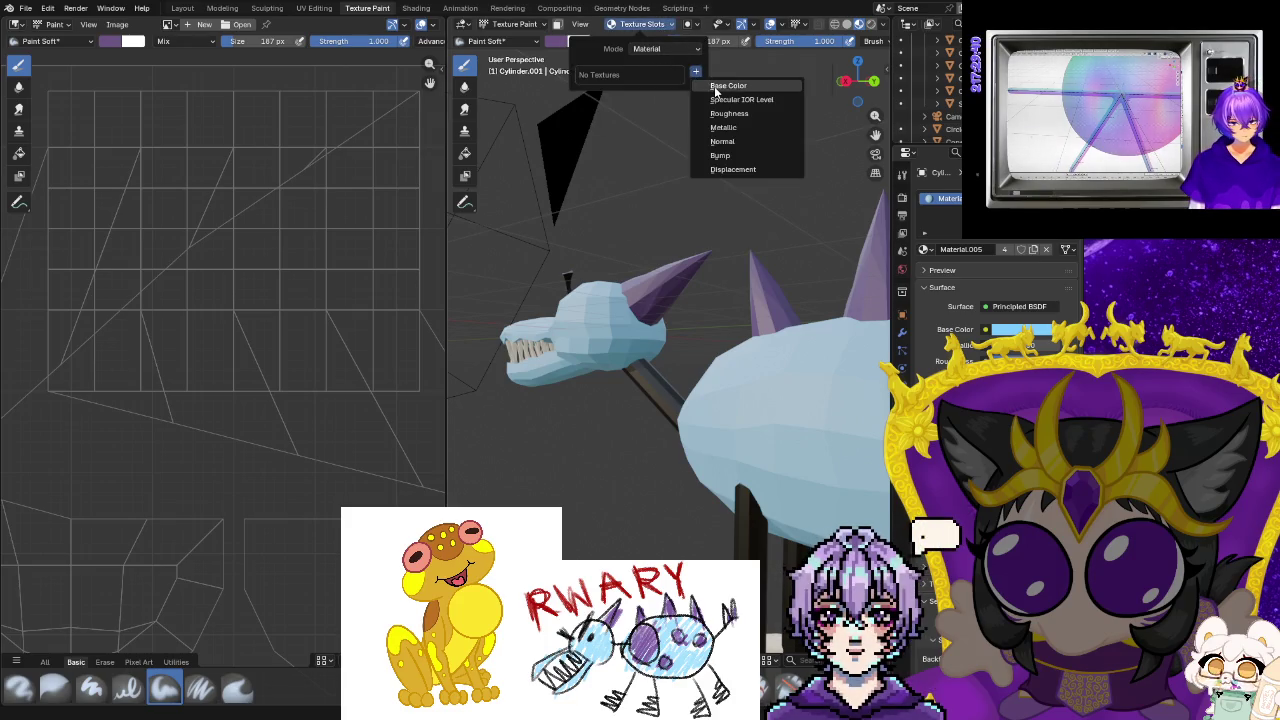
{"action": "left_click", "coordinate": [715, 88]}
{"action": "left_click", "coordinate": [701, 208]}
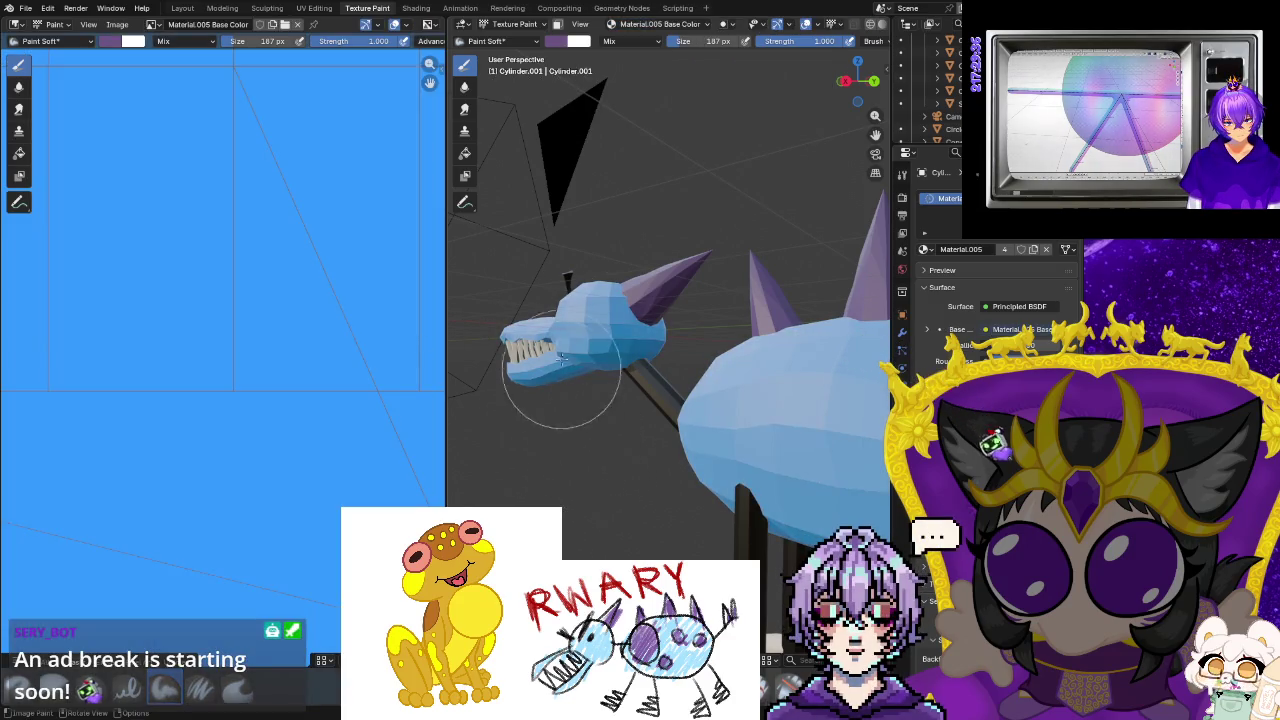
Inspect the texture slot list, then undo the Base Color slot with Ctrl+Z.
{"action": "left_click", "coordinate": [650, 24]}
{"action": "left_click", "coordinate": [653, 28]}
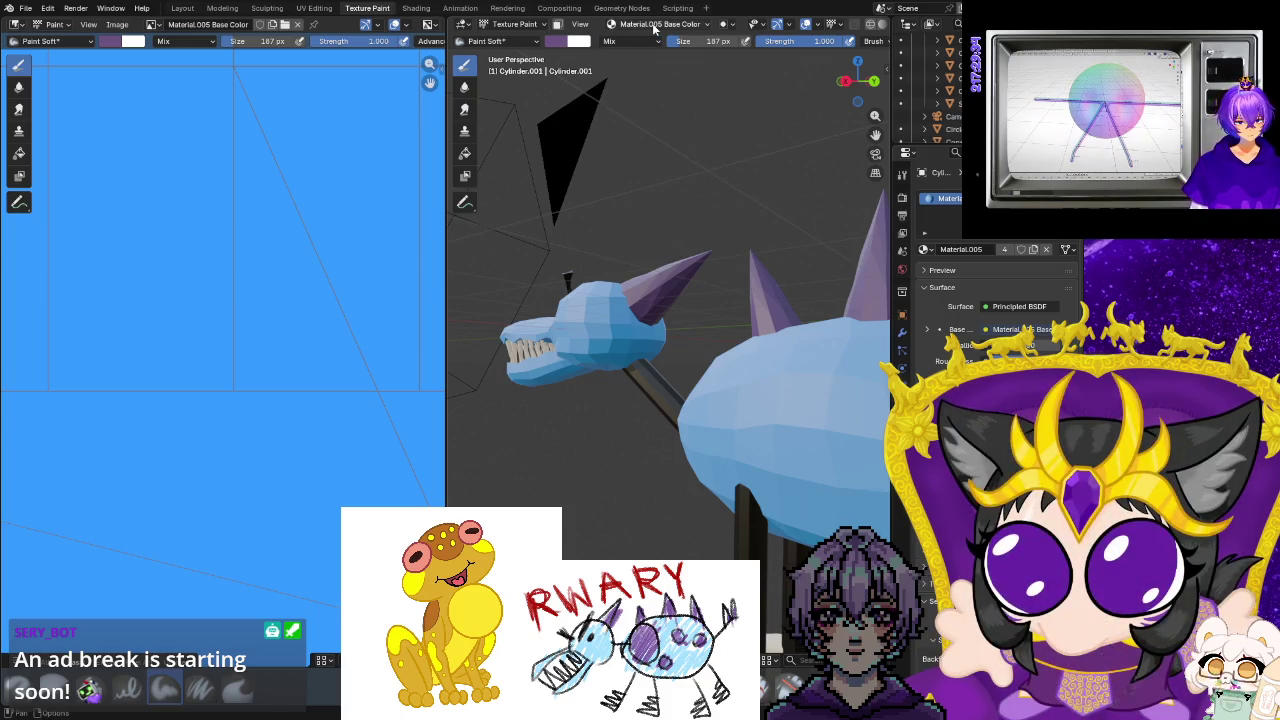
{"action": "left_click", "coordinate": [653, 28]}
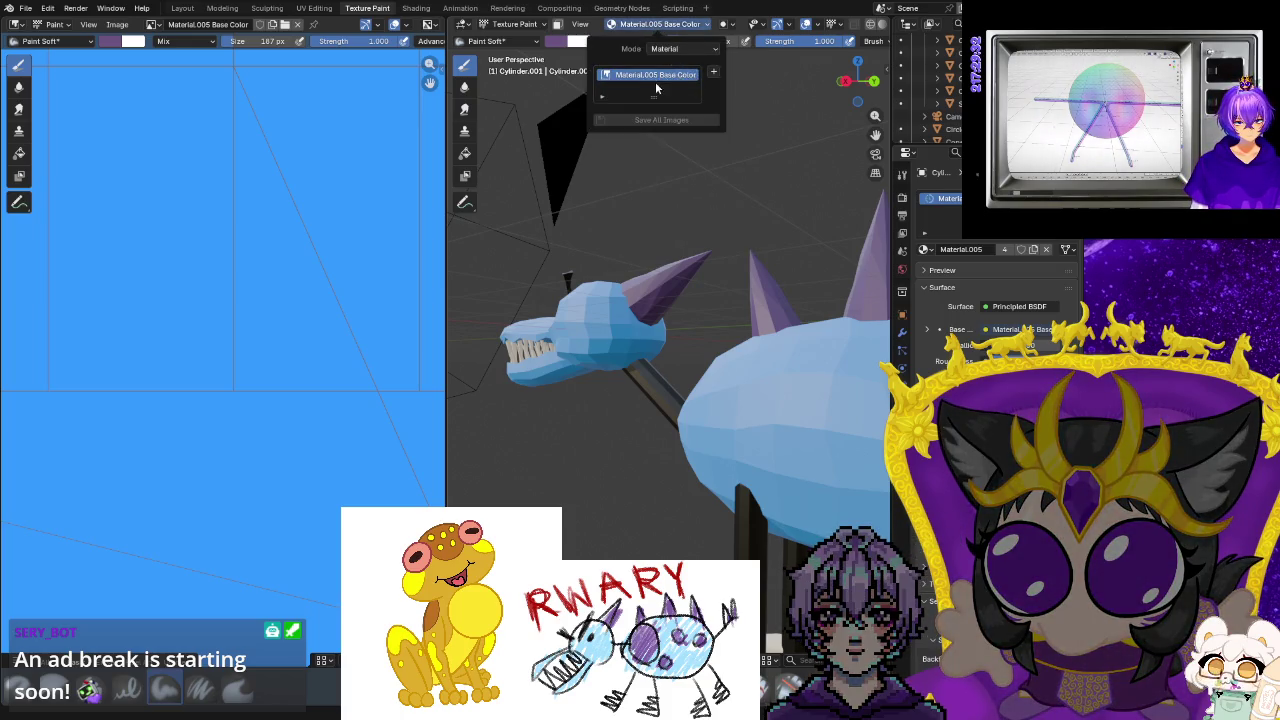
{"action": "left_click", "coordinate": [602, 98]}
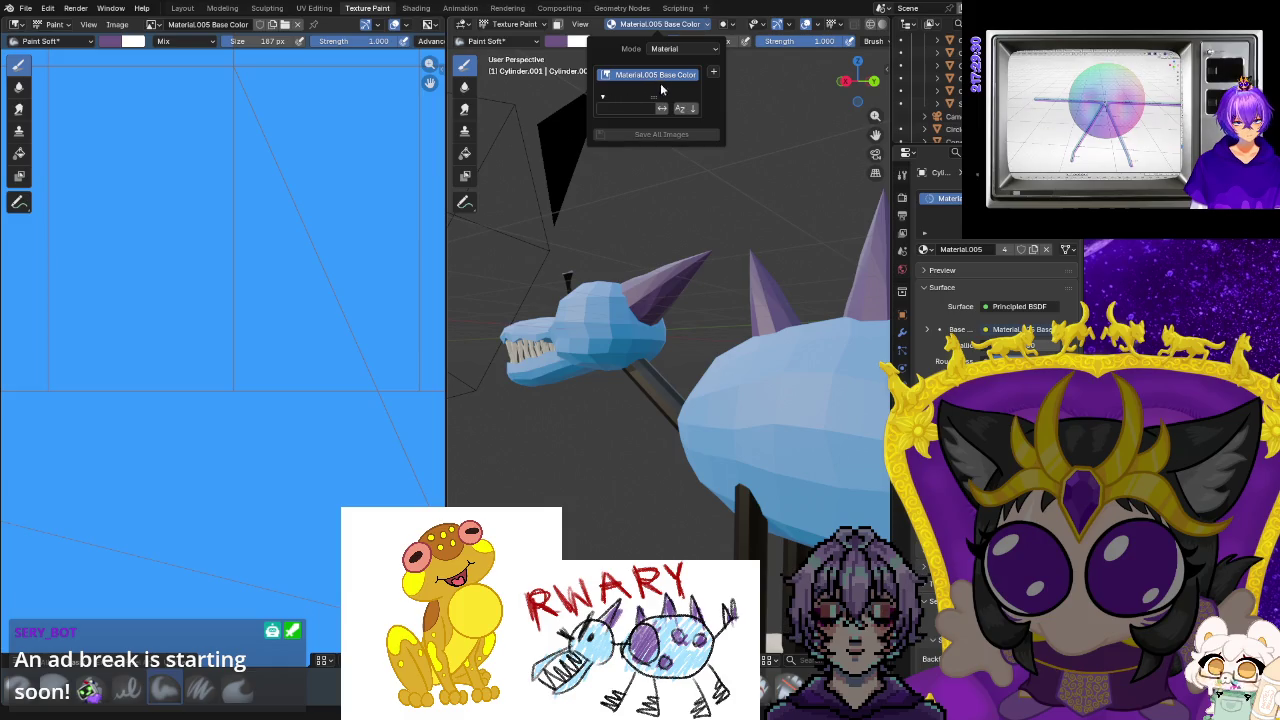
{"action": "right_click", "coordinate": [659, 77]}
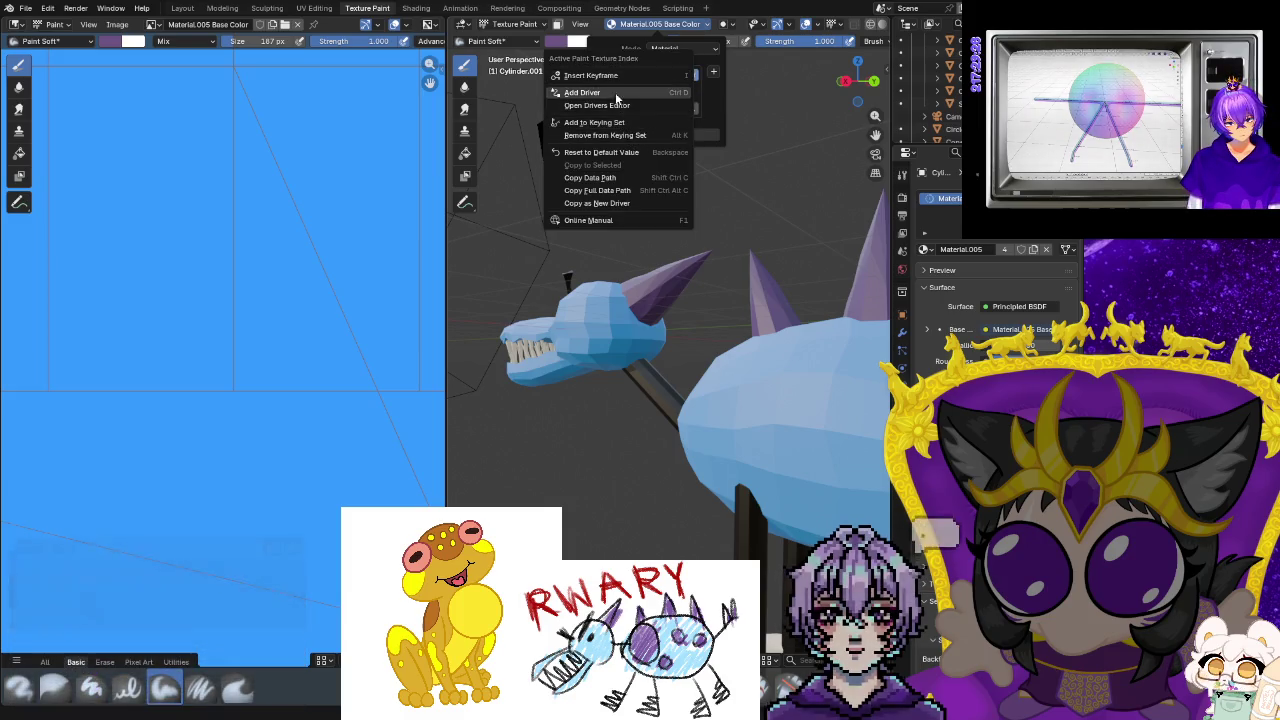
{"action": "left_click", "coordinate": [712, 104]}
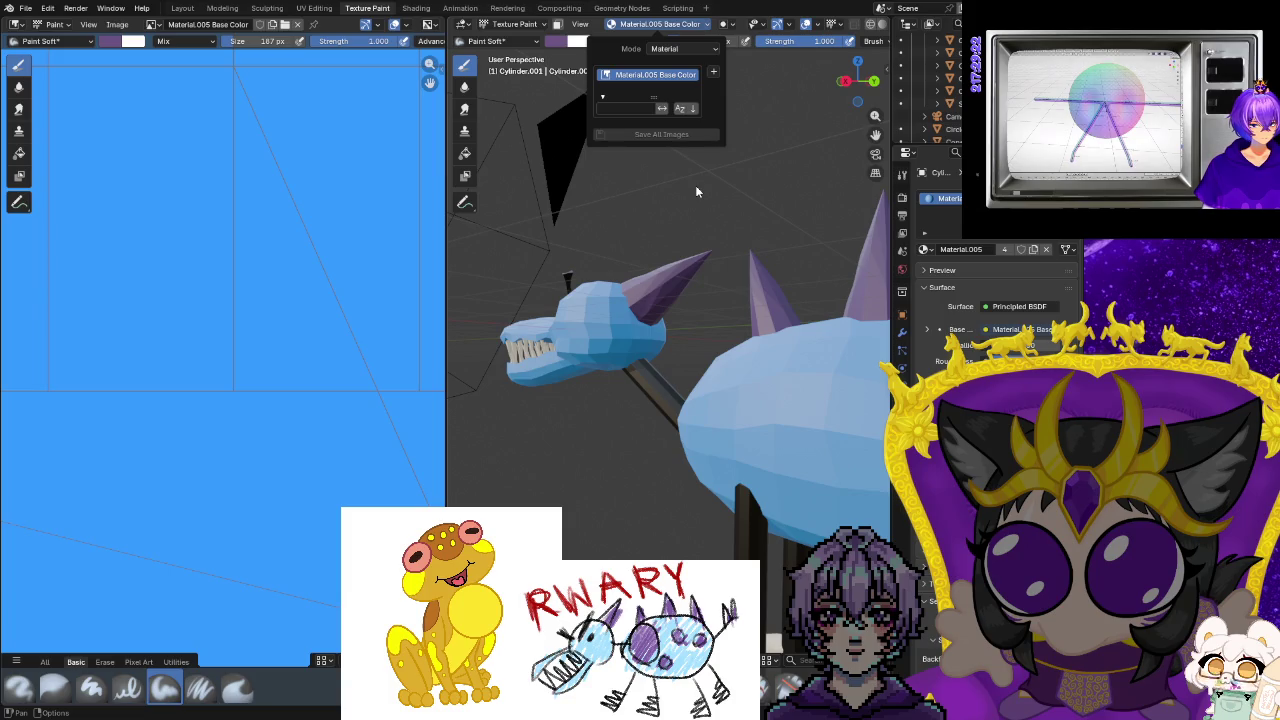
{"action": "key", "text": "ctrl+z"}
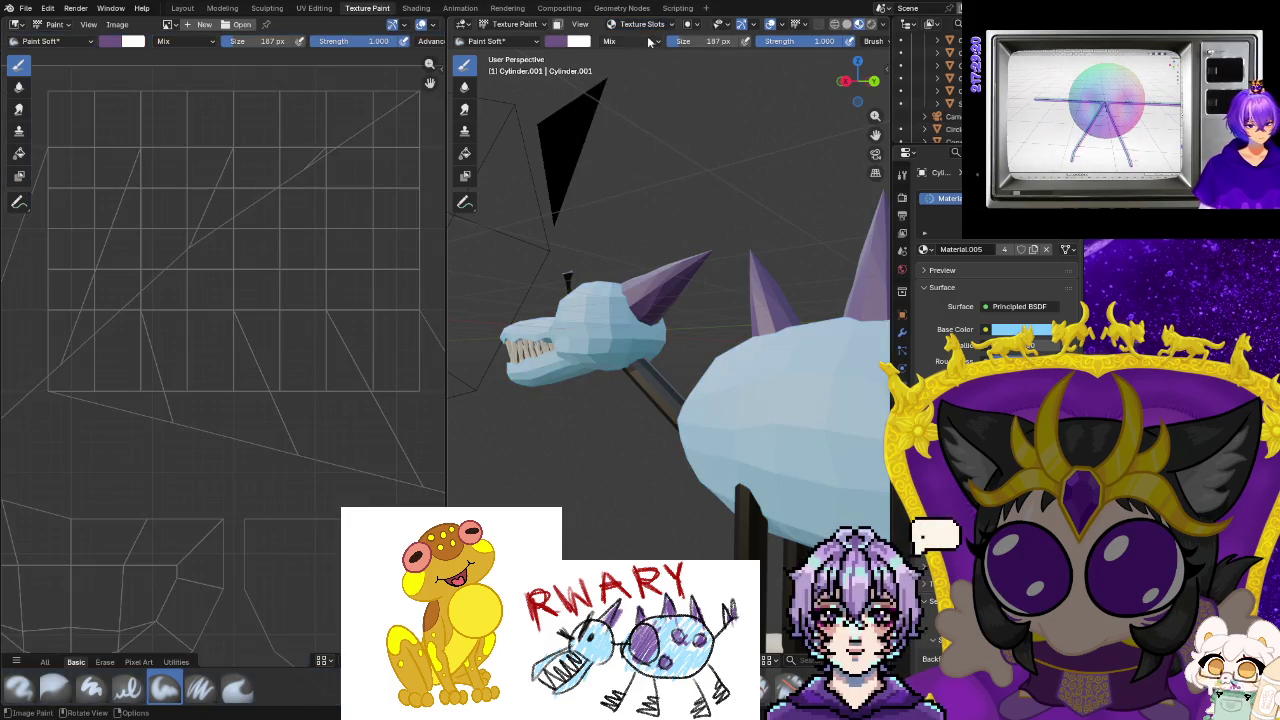
Start adding a 1024 px Normal paint slot named Material.005 Normal.
{"action": "left_click", "coordinate": [641, 23]}
{"action": "left_click", "coordinate": [696, 74]}
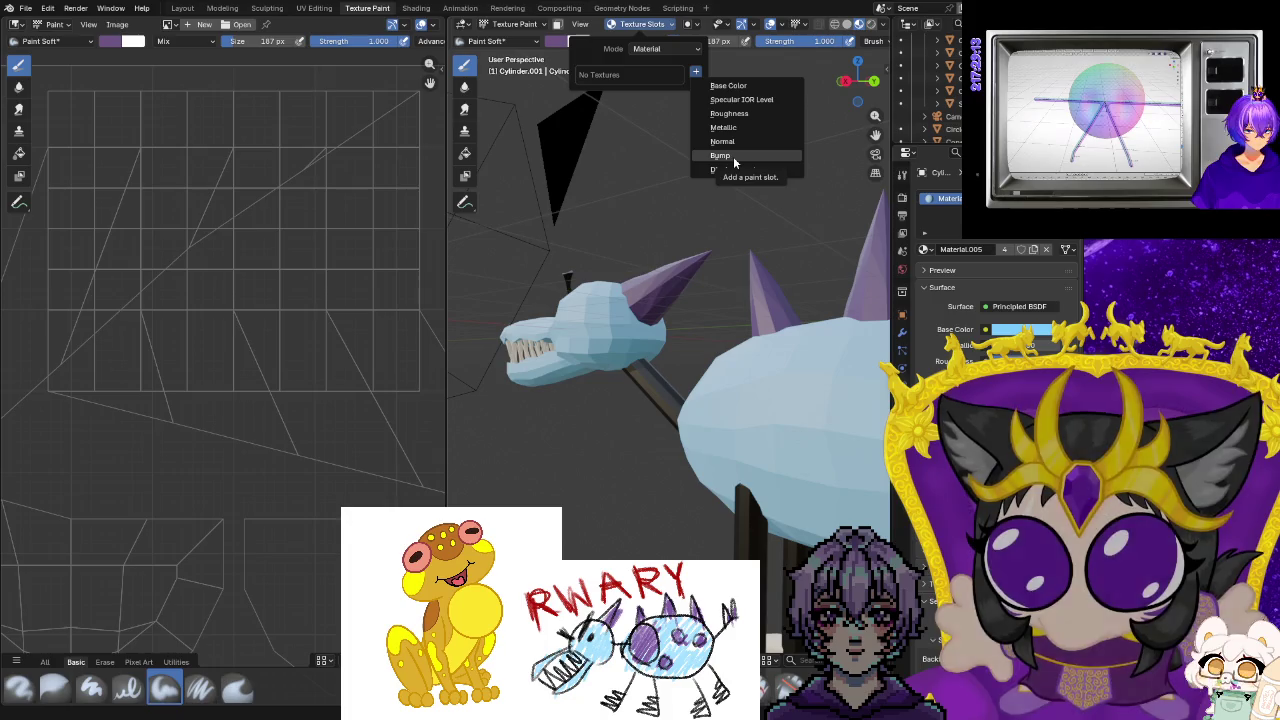
{"action": "left_click", "coordinate": [727, 142]}
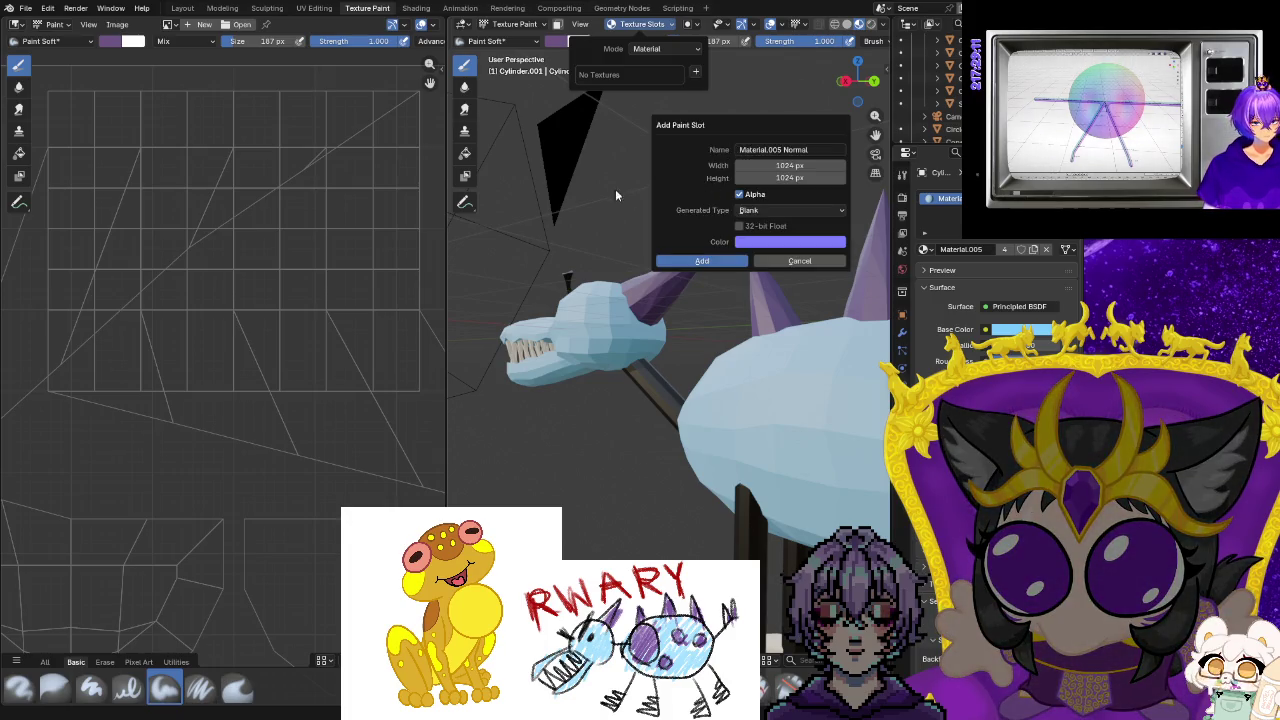
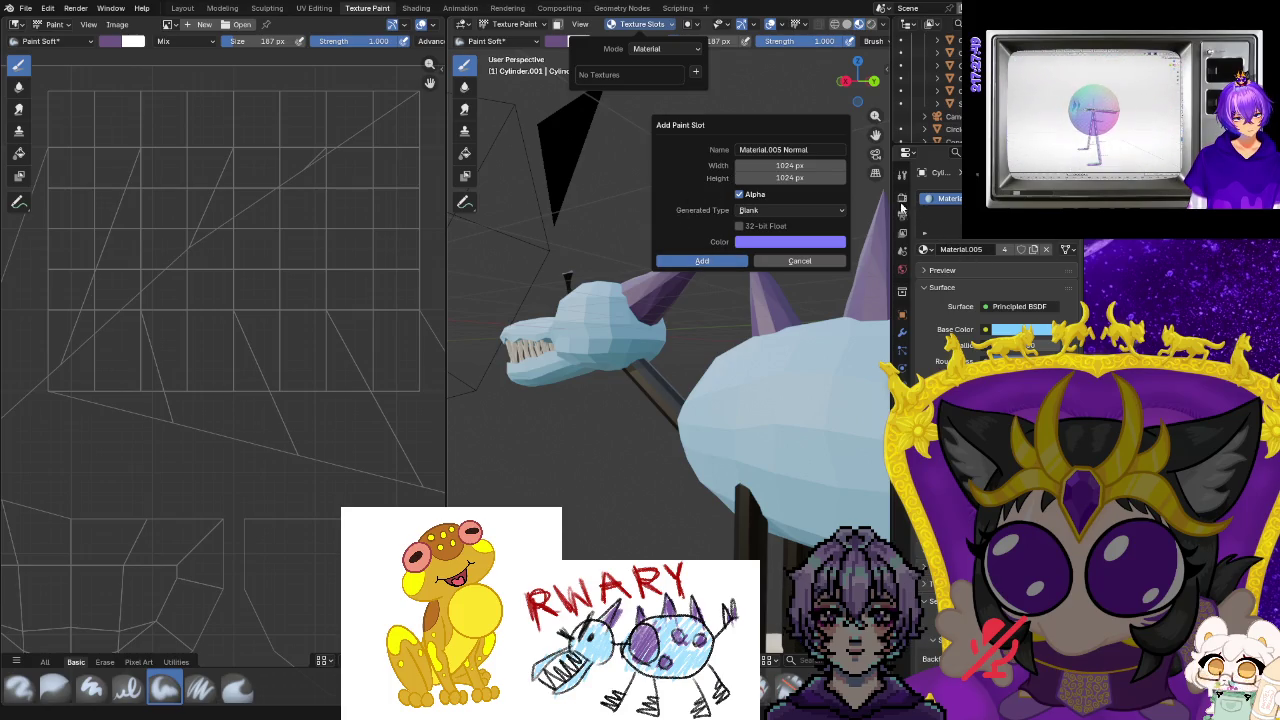
Cancel the Normal paint slot and start a new Base Color paint slot in Material mode.
{"action": "left_click", "coordinate": [809, 352]}
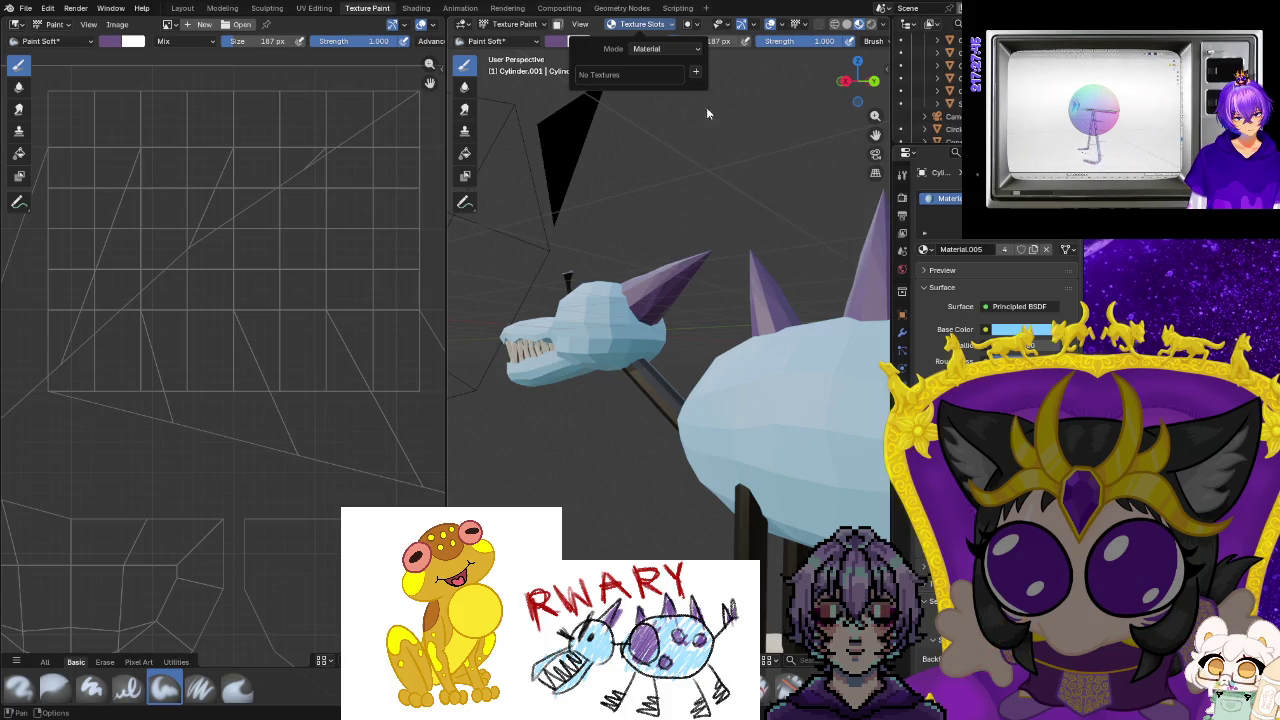
{"action": "left_click", "coordinate": [671, 50]}
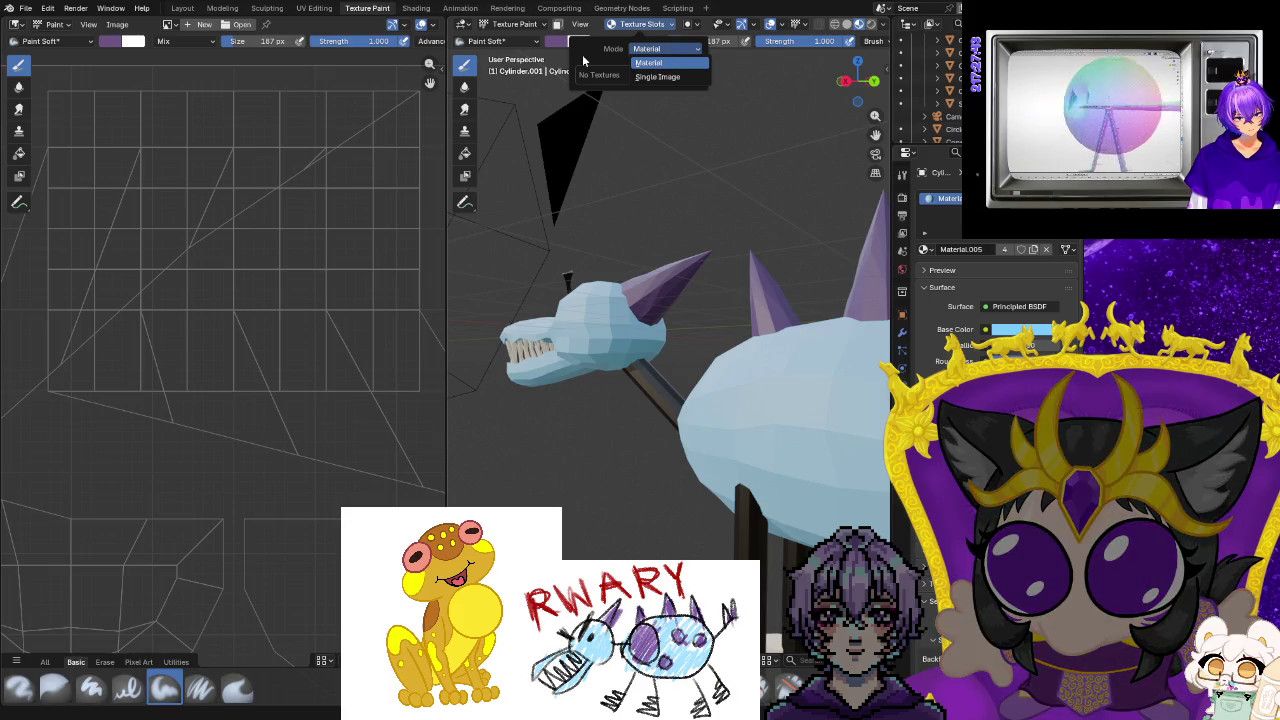
{"action": "left_click", "coordinate": [662, 64]}
{"action": "left_click", "coordinate": [695, 71]}
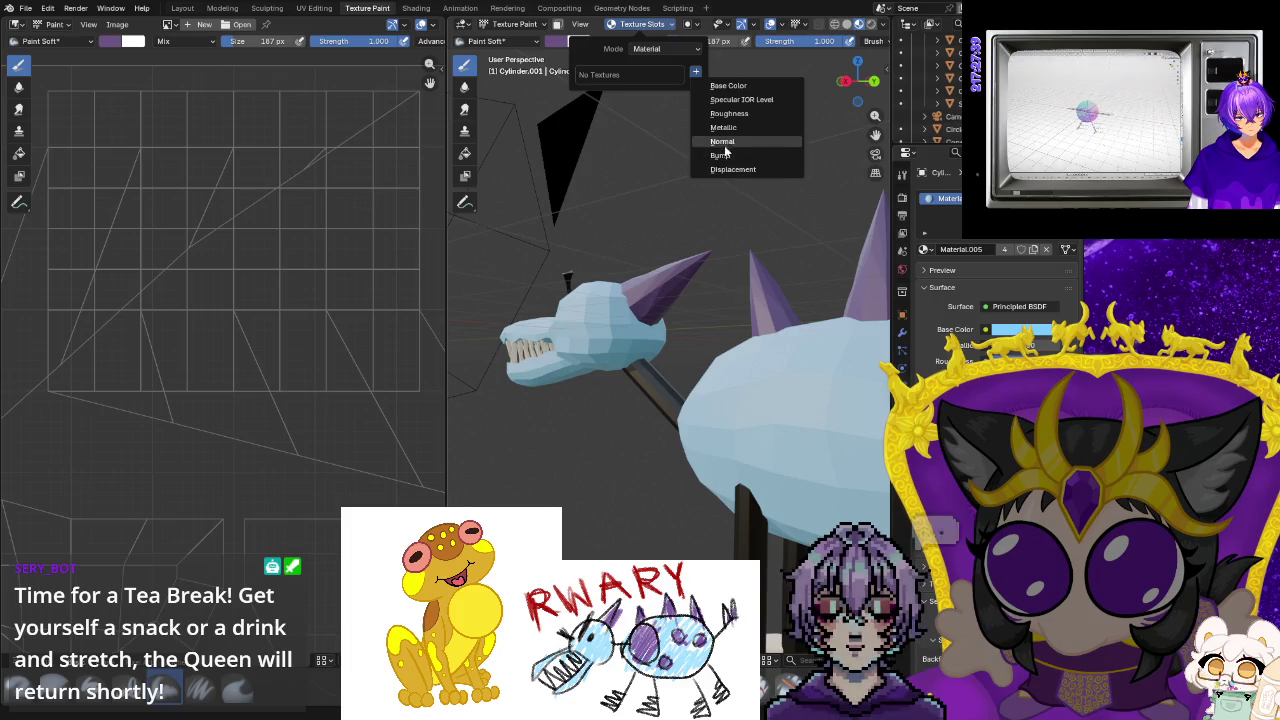
{"action": "left_click", "coordinate": [724, 87]}
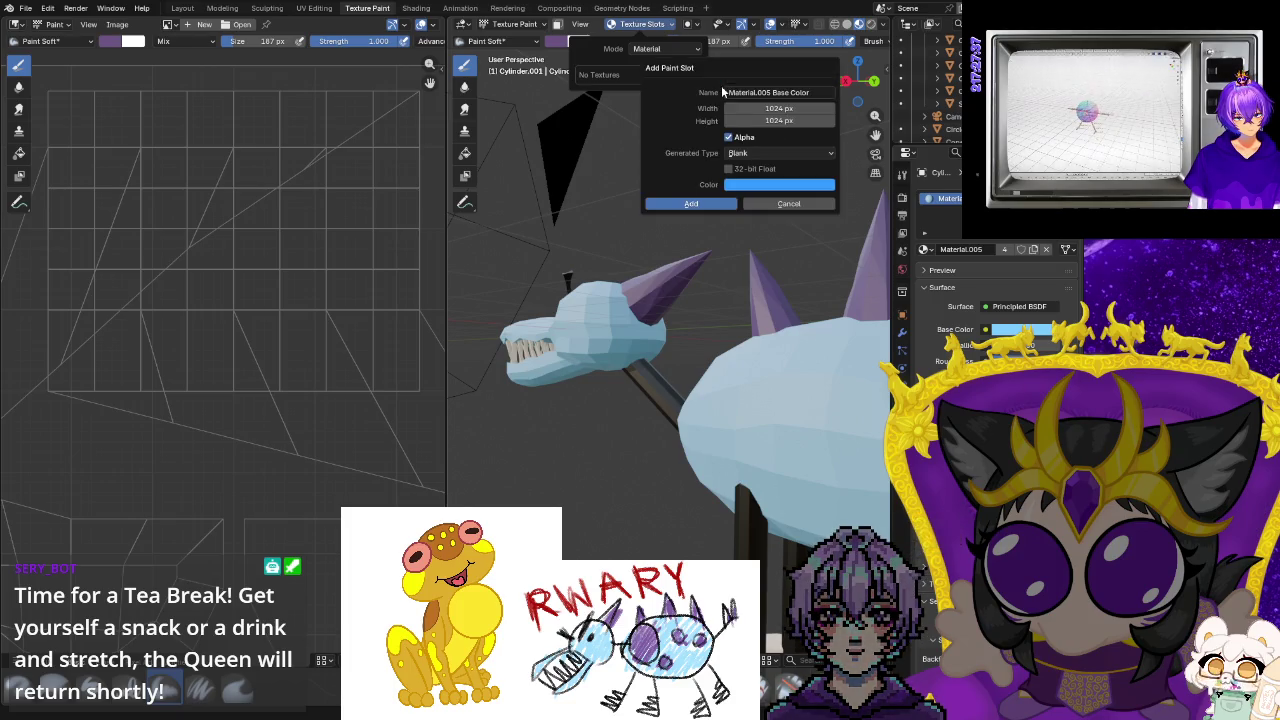
Set the new texture's fill to light blue #89CCFF and add the 1024 px texture.
{"action": "left_click", "coordinate": [740, 187]}
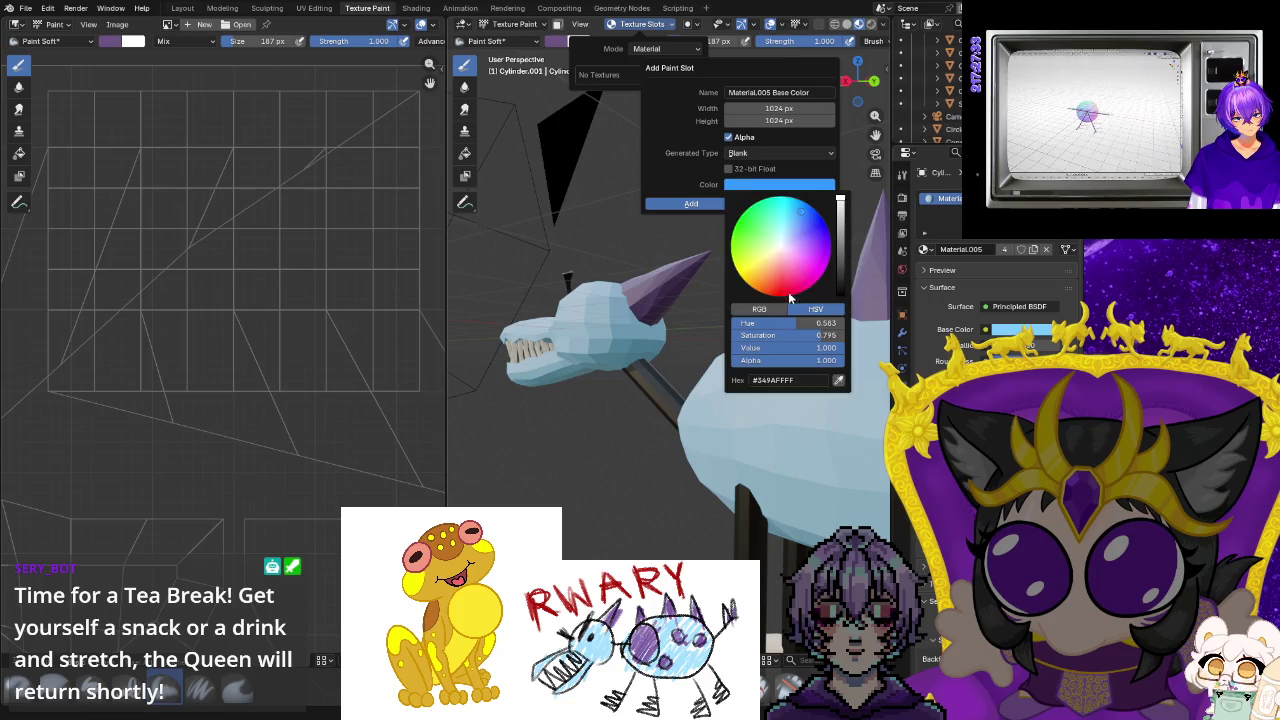
{"action": "left_click_drag", "start_coordinate": [786, 249], "coordinate": [787, 234]}
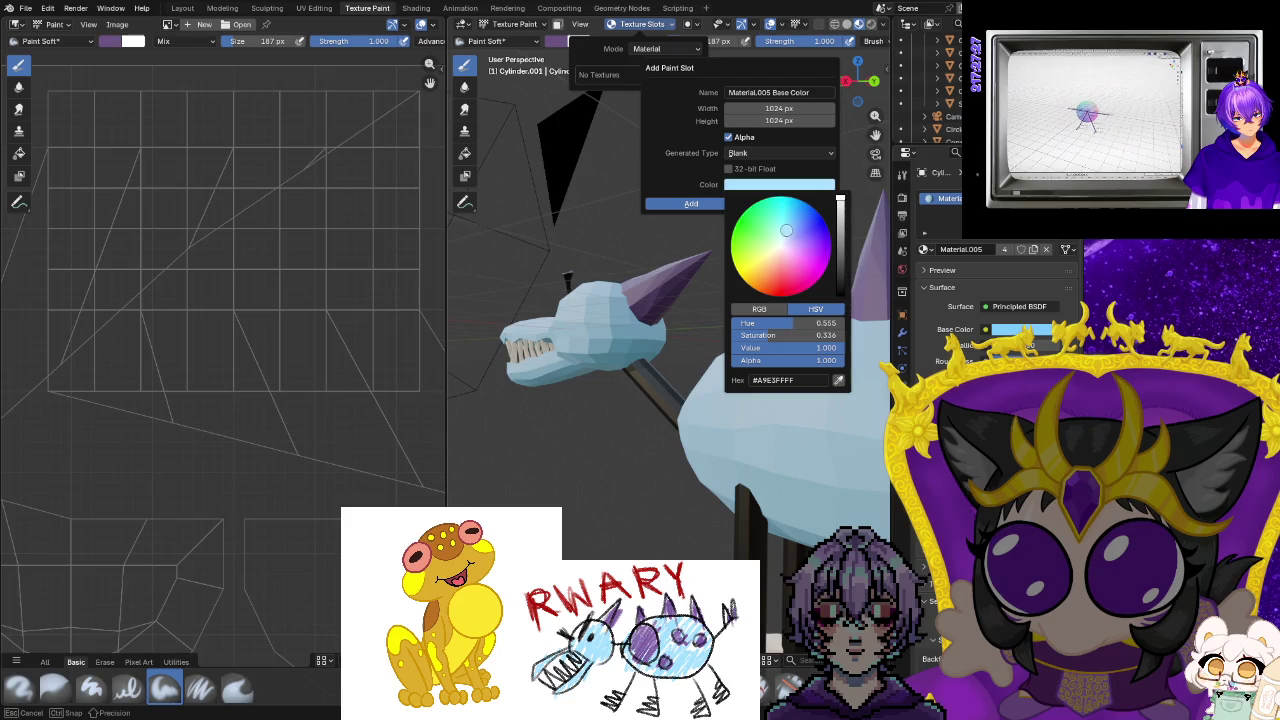
{"action": "left_click_drag", "start_coordinate": [787, 228], "coordinate": [796, 256]}
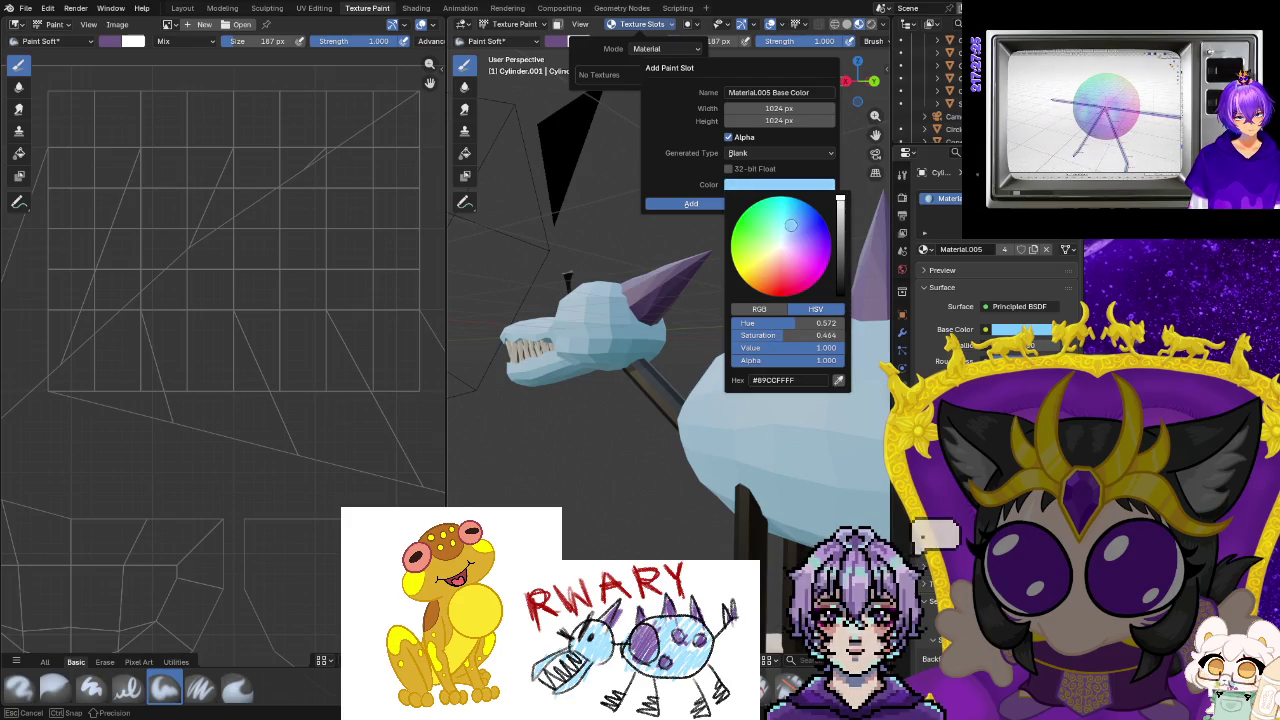
{"action": "left_click", "coordinate": [679, 208]}
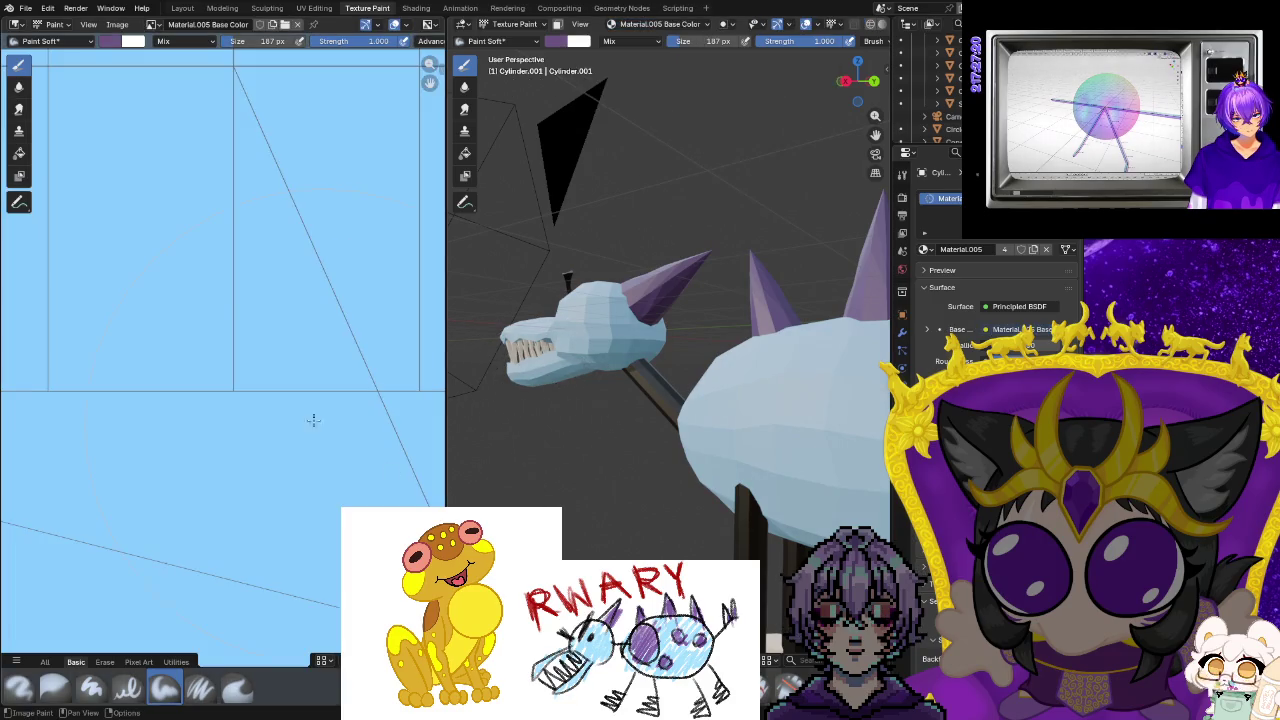
Paint a purple test dab on the new body texture, undo it, and return to Layout.
{"action": "left_click", "coordinate": [198, 311]}
{"action": "scroll", "coordinate": [195, 320], "scroll_direction": "down", "scroll_amount": 3}
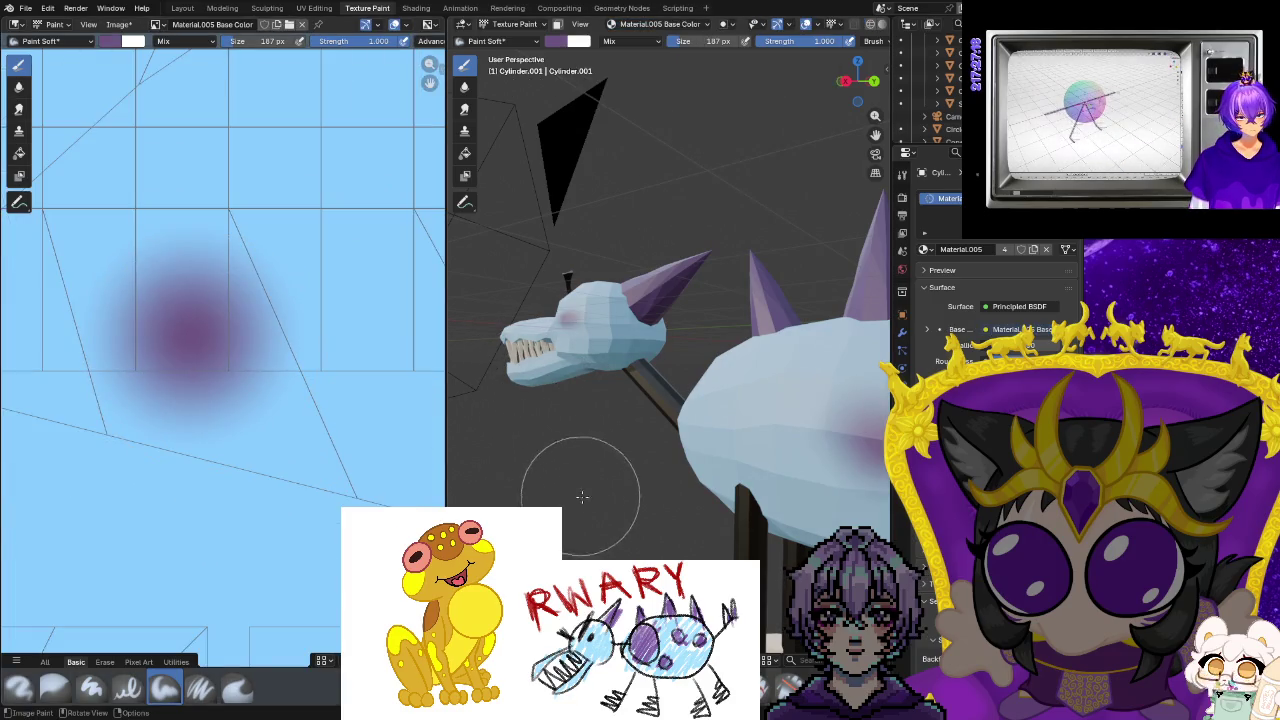
{"action": "middle_click_drag", "start_coordinate": [586, 457], "coordinate": [693, 525]}
{"action": "scroll", "coordinate": [693, 525], "scroll_direction": "down", "scroll_amount": 2}
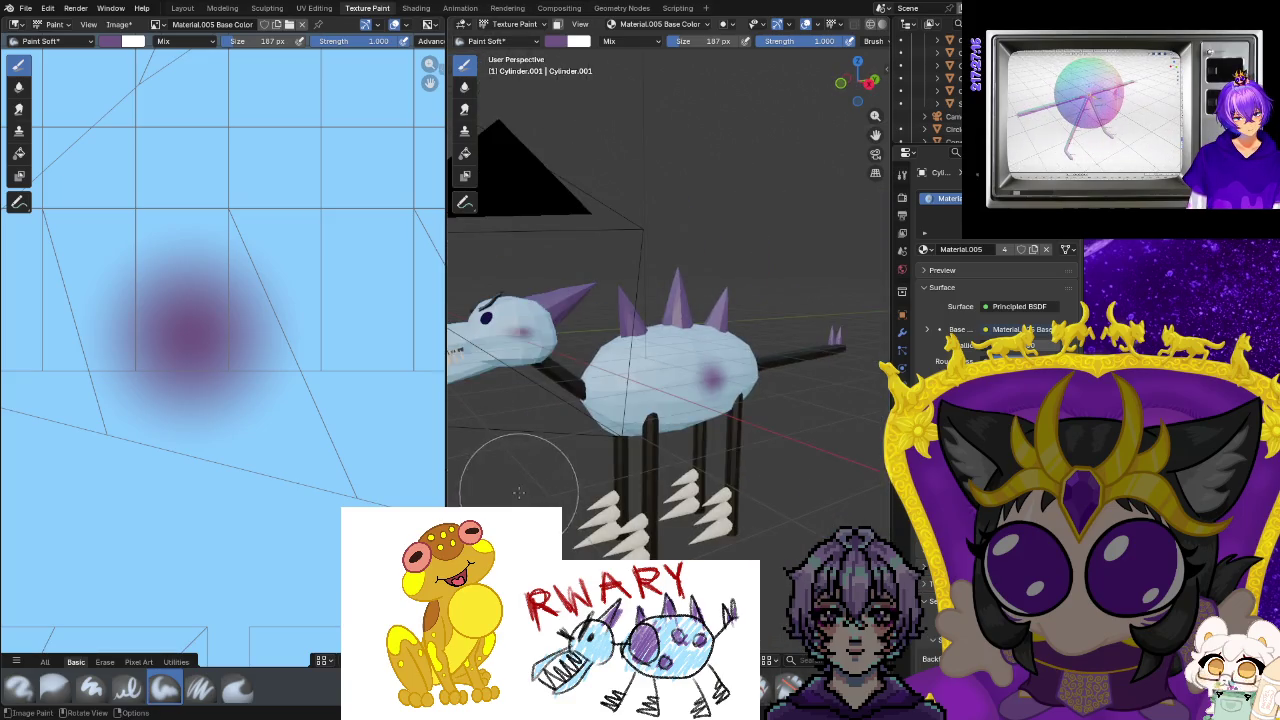
{"action": "scroll", "coordinate": [693, 525], "scroll_direction": "down", "scroll_amount": 1}
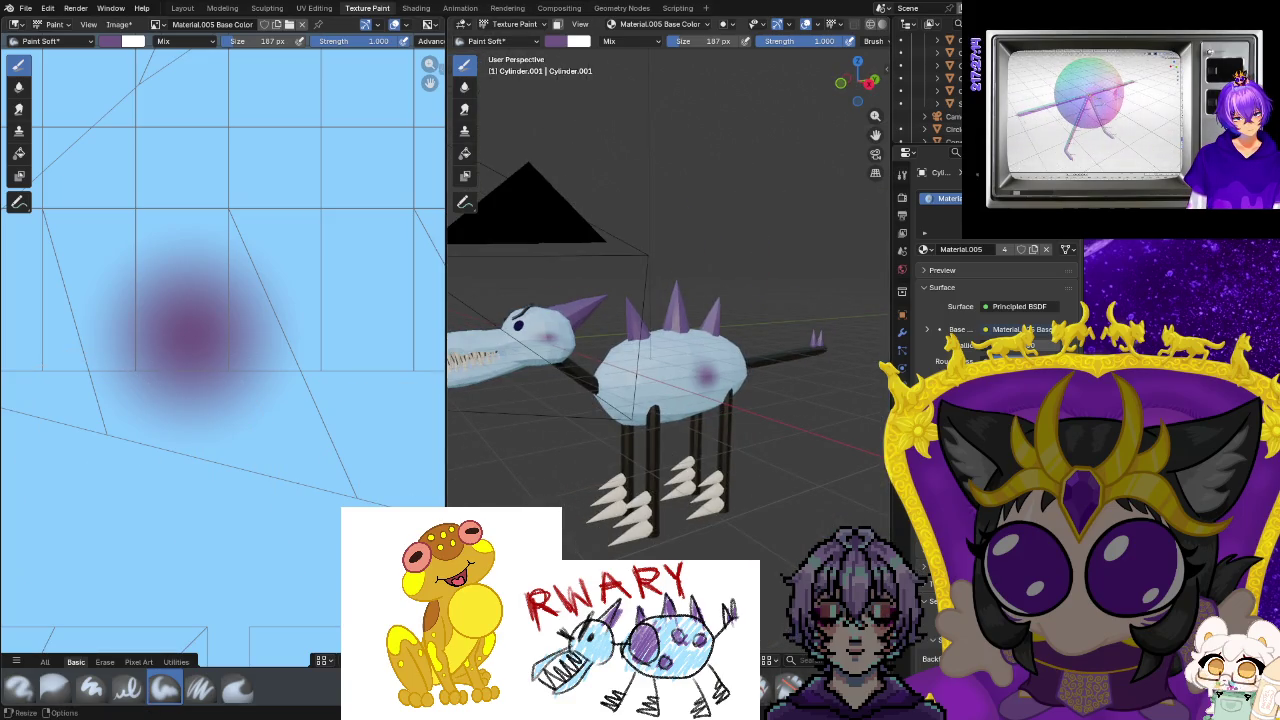
{"action": "key", "text": "ctrl+z"}
{"action": "scroll", "coordinate": [668, 492], "scroll_direction": "up", "scroll_amount": 3}
{"action": "scroll", "coordinate": [668, 492], "scroll_direction": "down", "scroll_amount": 2}
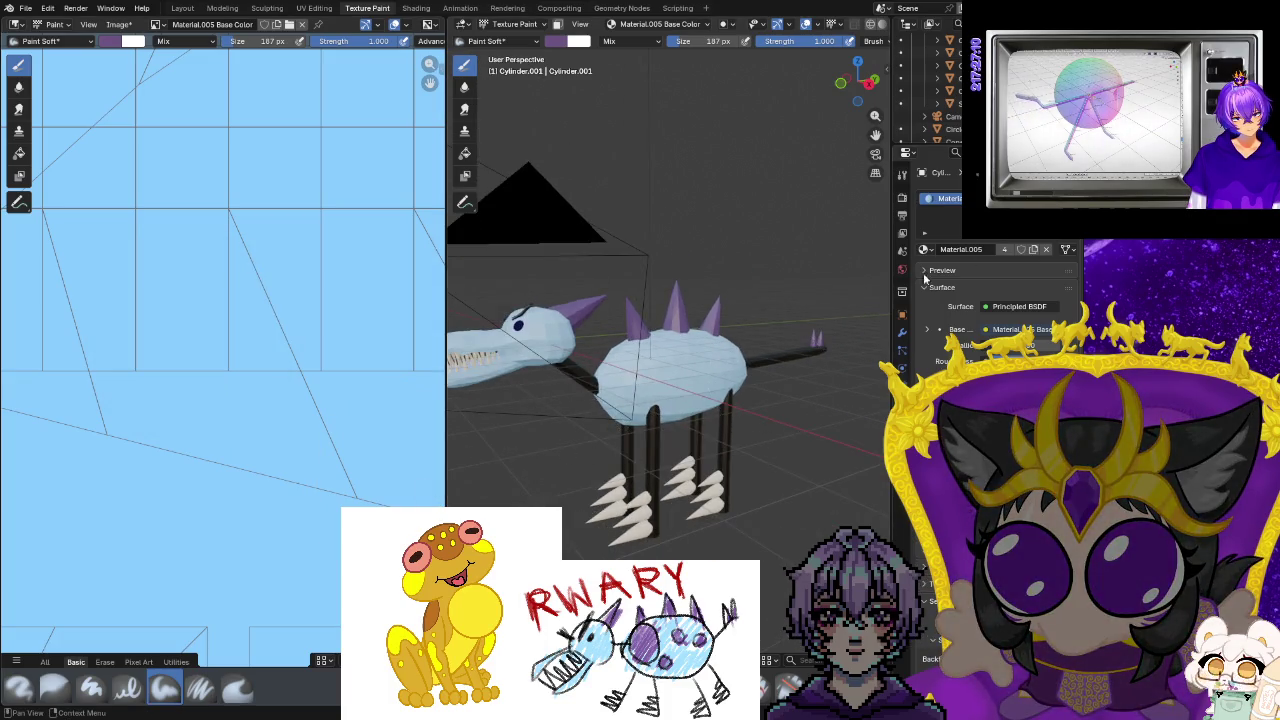
{"action": "left_click", "coordinate": [180, 8]}
Select the body and browse its materials, keeping Material.005 assigned.
{"action": "left_click", "coordinate": [669, 265]}
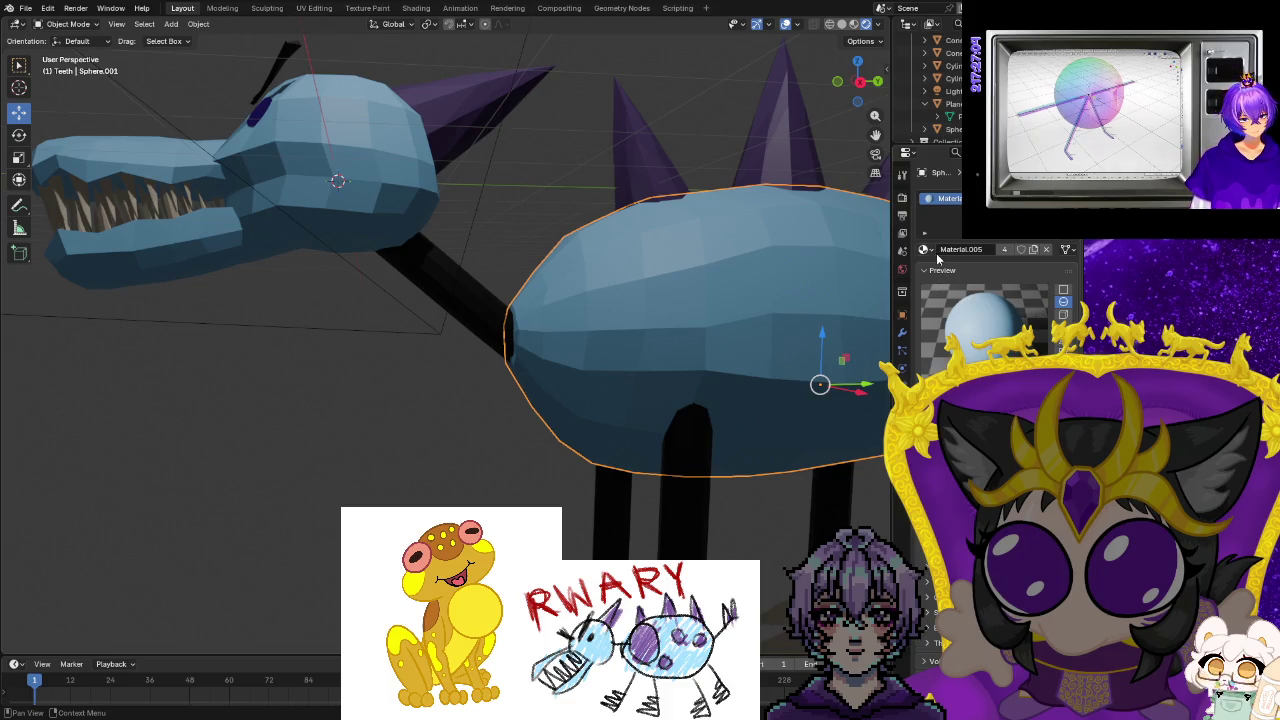
{"action": "left_click", "coordinate": [1066, 222]}
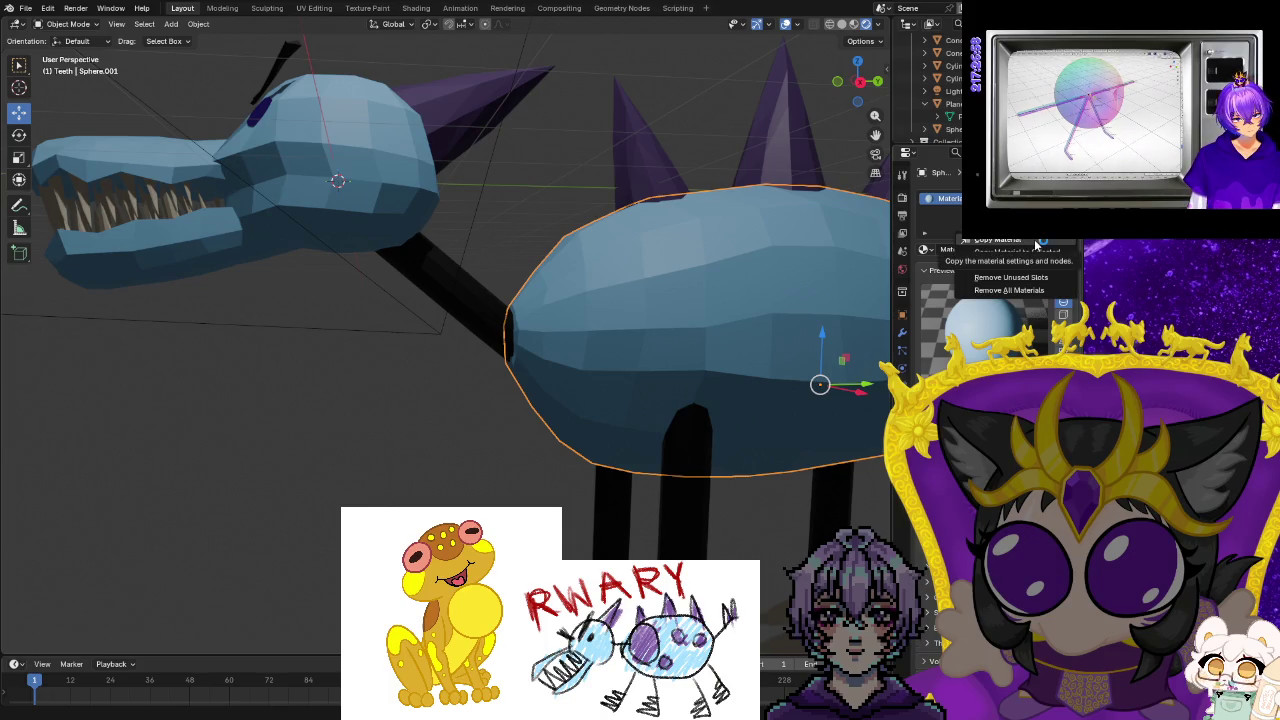
{"action": "left_click", "coordinate": [1036, 243]}
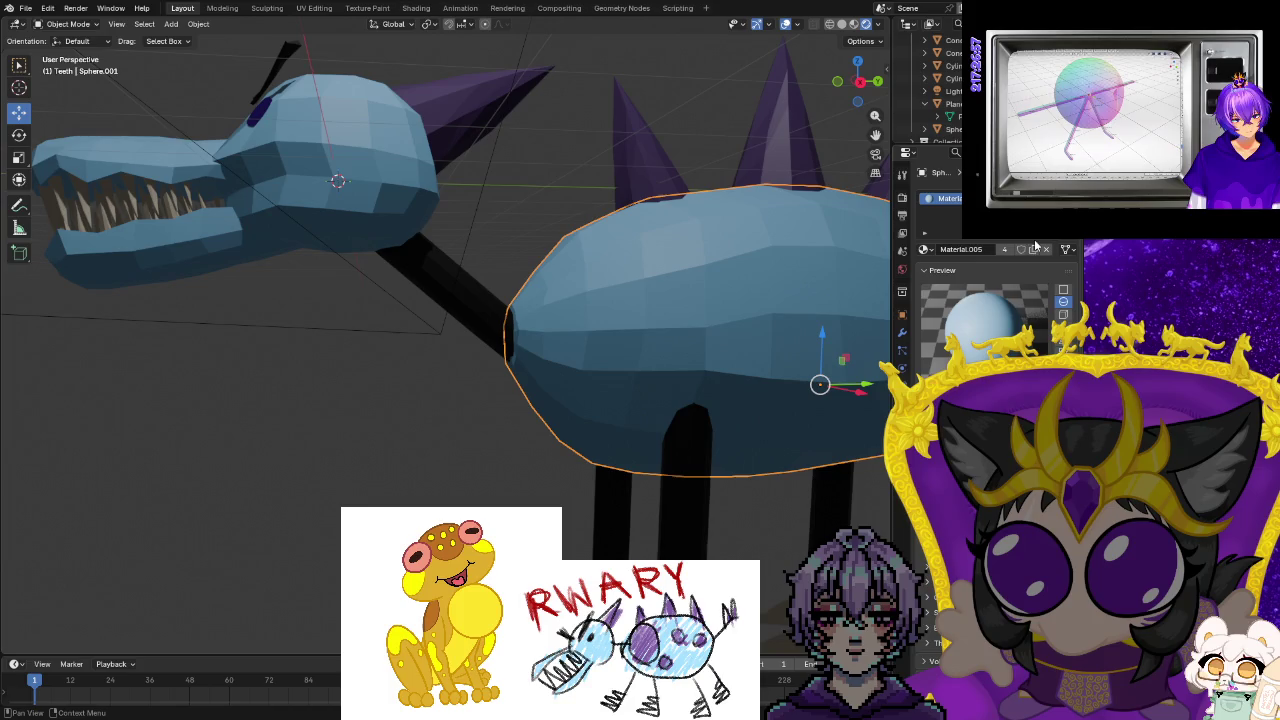
{"action": "left_click", "coordinate": [924, 249]}
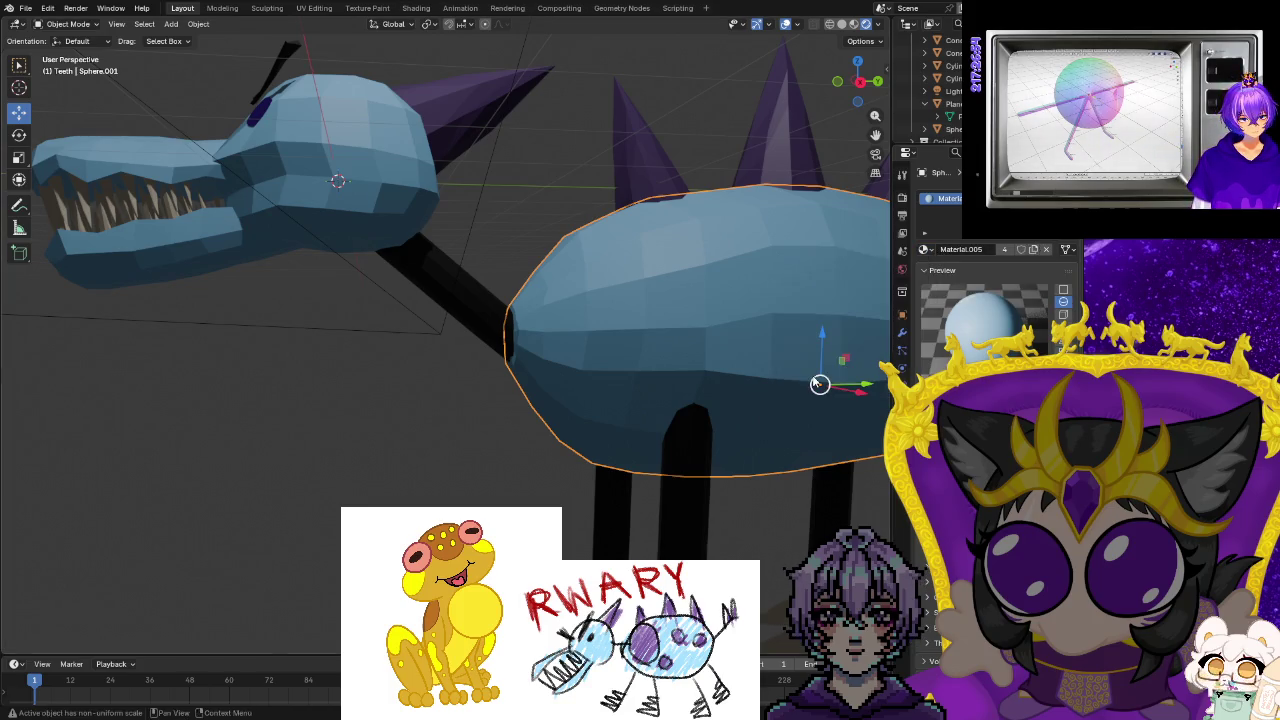
{"action": "double_click", "coordinate": [953, 250]}
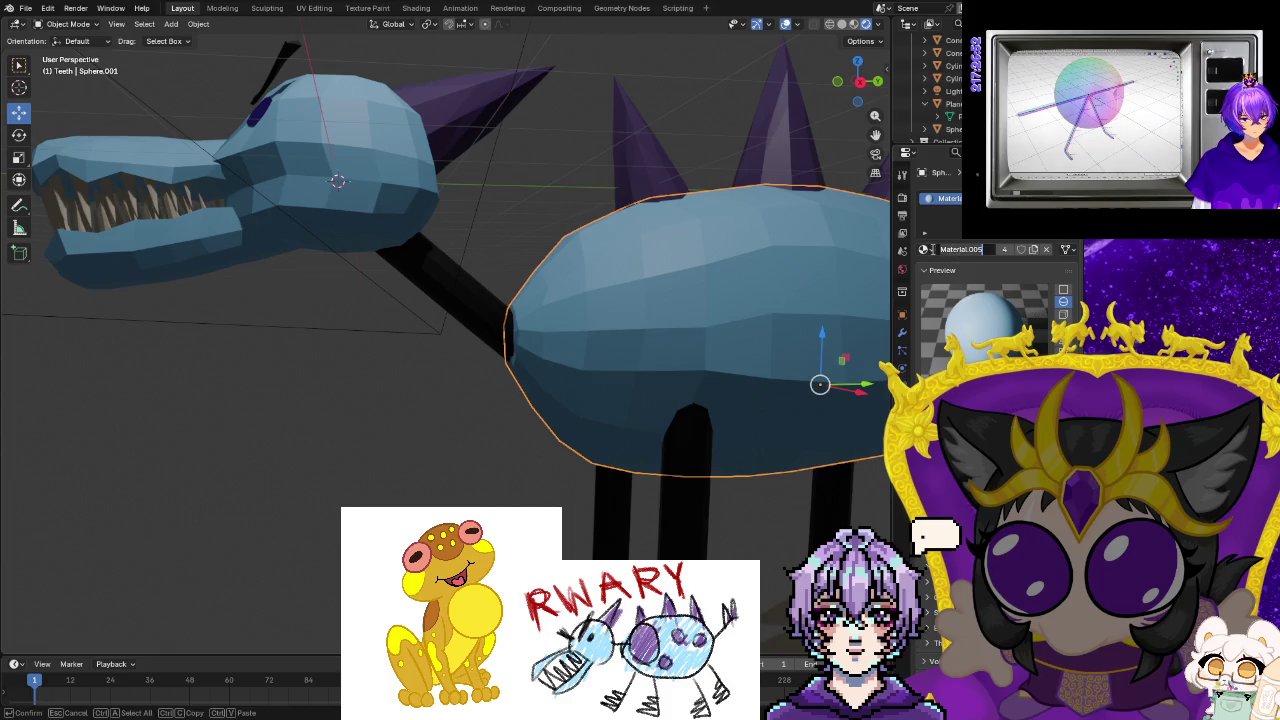
{"action": "left_click", "coordinate": [926, 249]}
{"action": "left_click", "coordinate": [926, 249]}
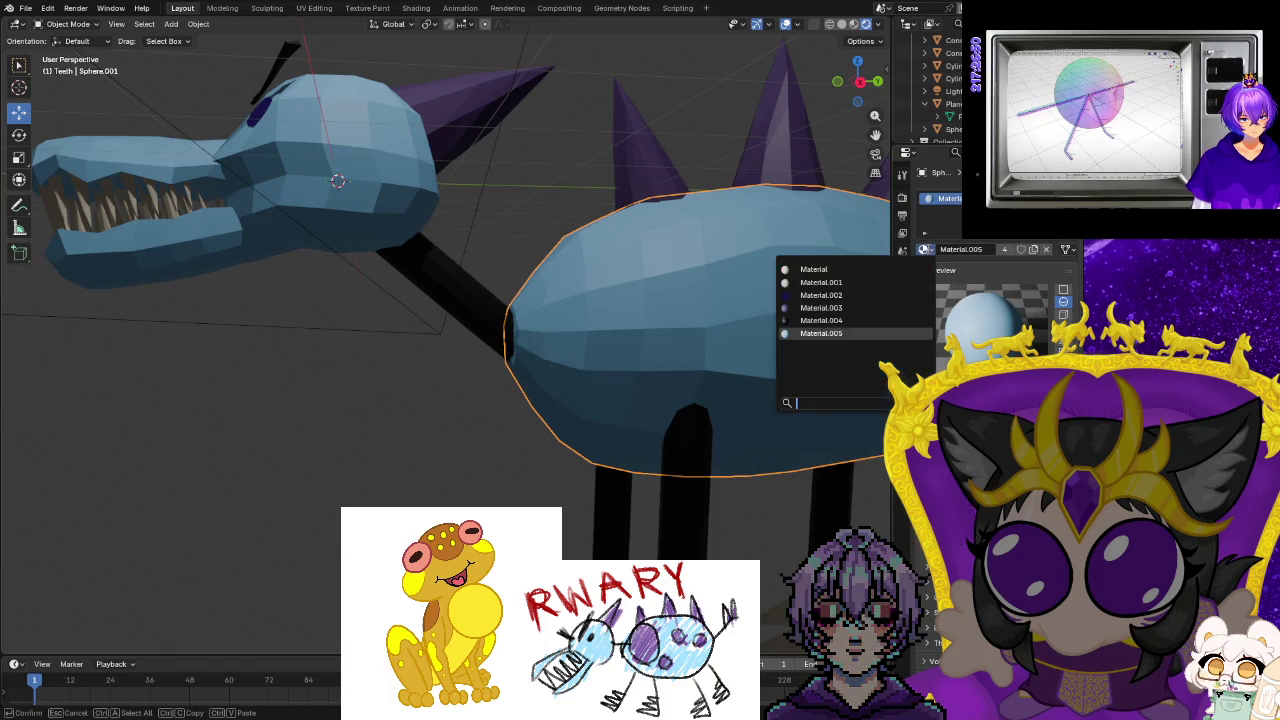
{"action": "left_click", "coordinate": [820, 333]}
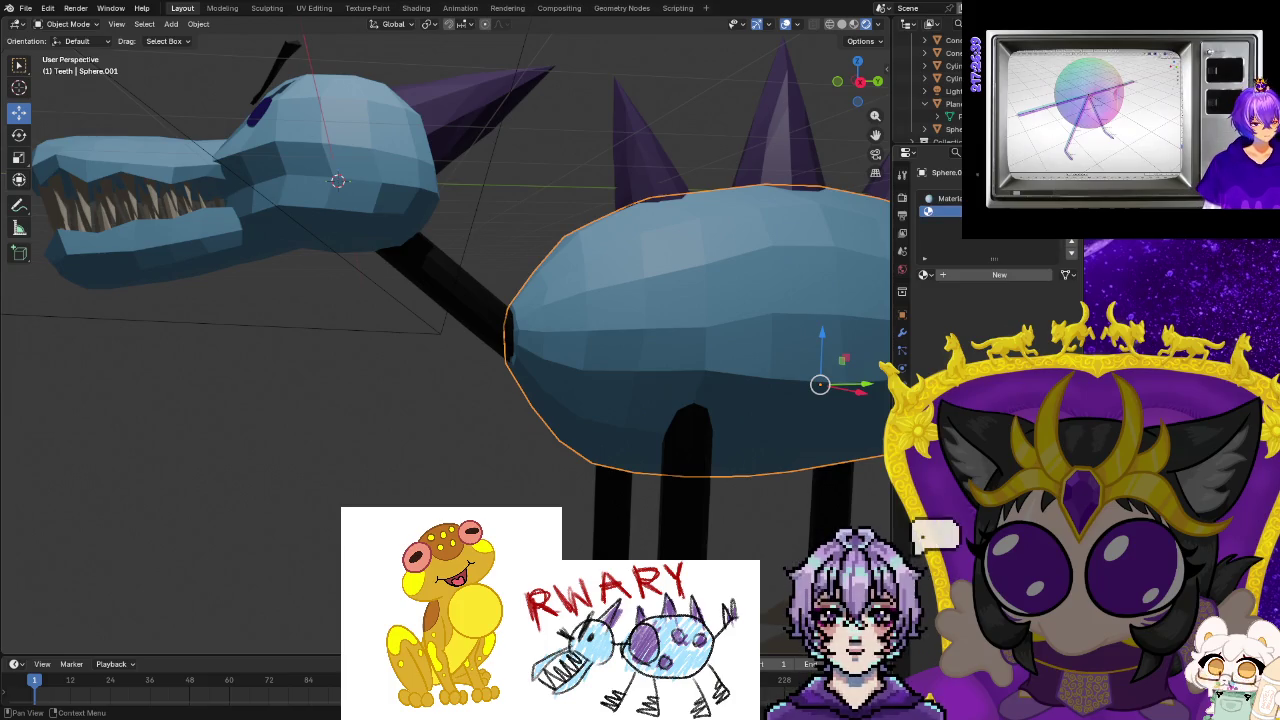
Remove the empty material slot and assign the plain 'Material' to the body.
{"action": "right_click", "coordinate": [912, 205]}
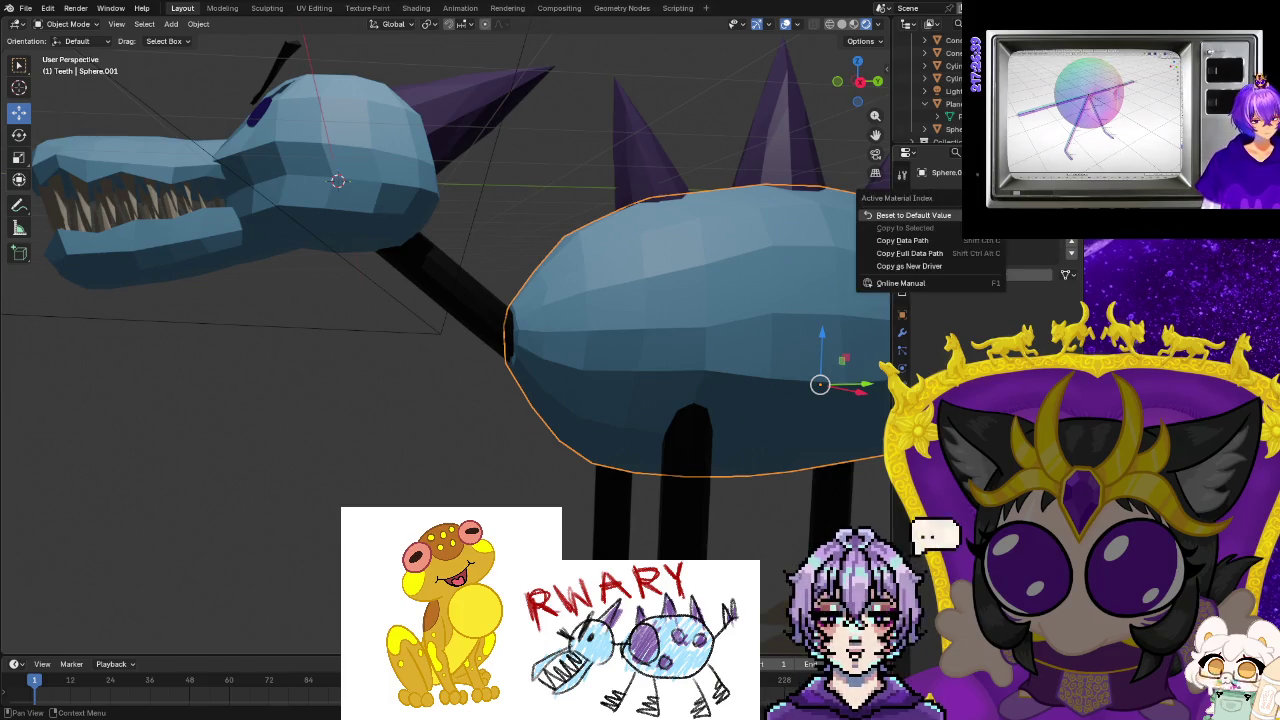
{"action": "left_click", "coordinate": [905, 228]}
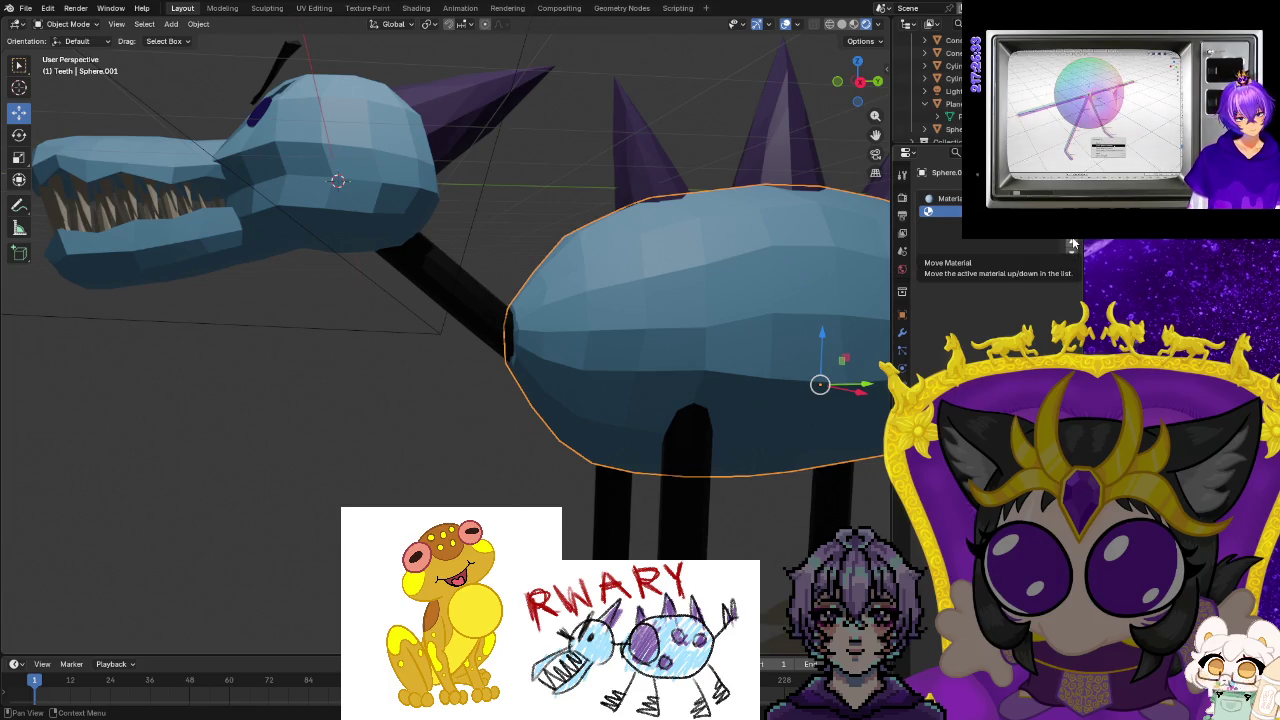
{"action": "left_click", "coordinate": [1073, 243]}
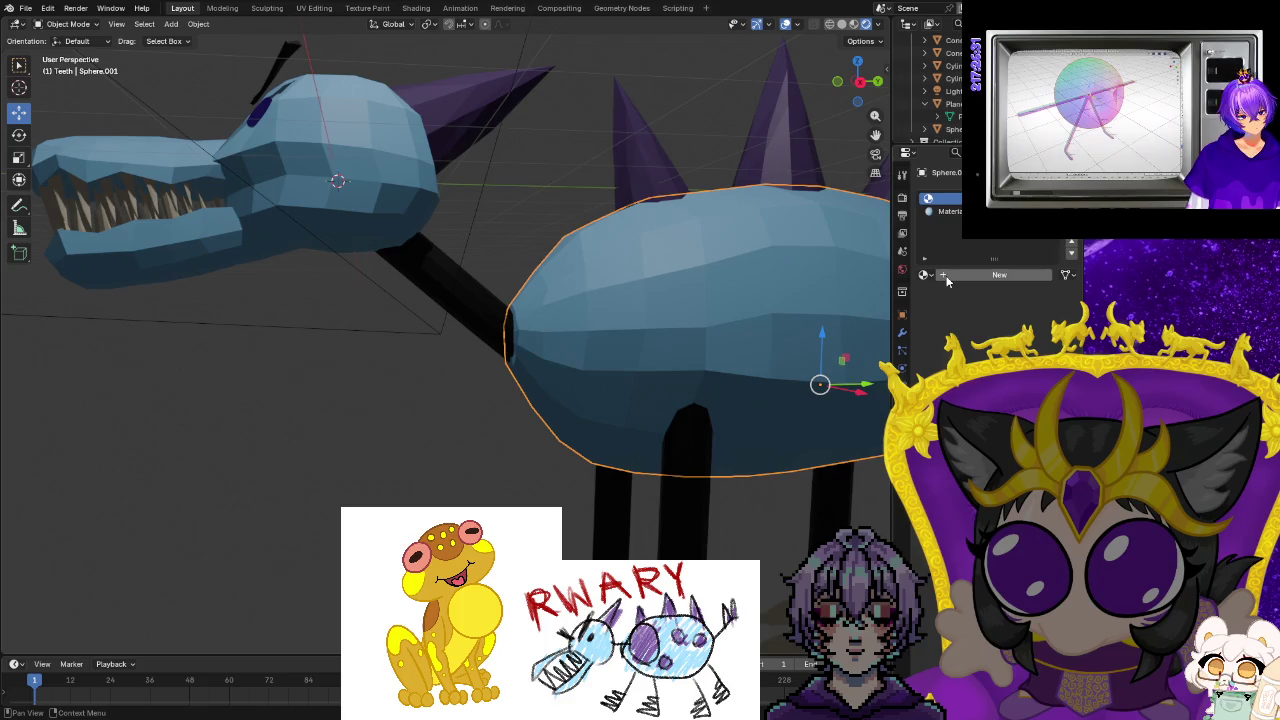
{"action": "key", "text": "ctrl+z"}
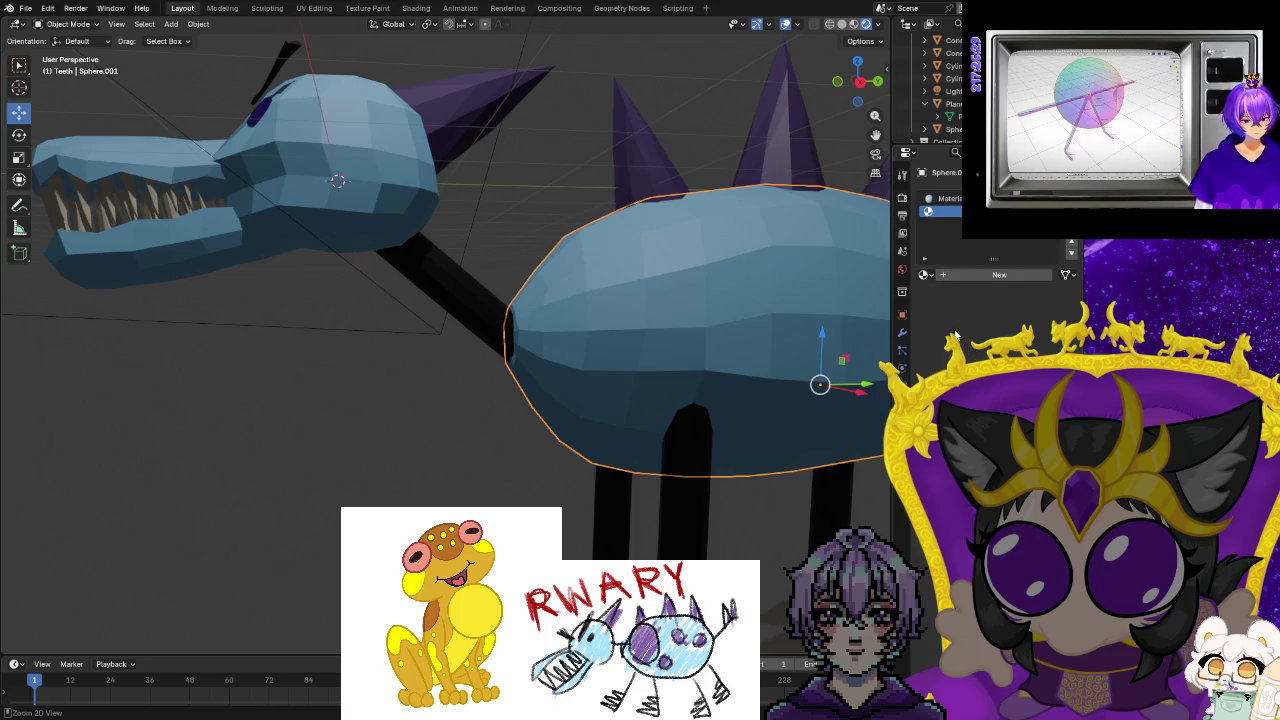
{"action": "key", "text": "ctrl+z"}
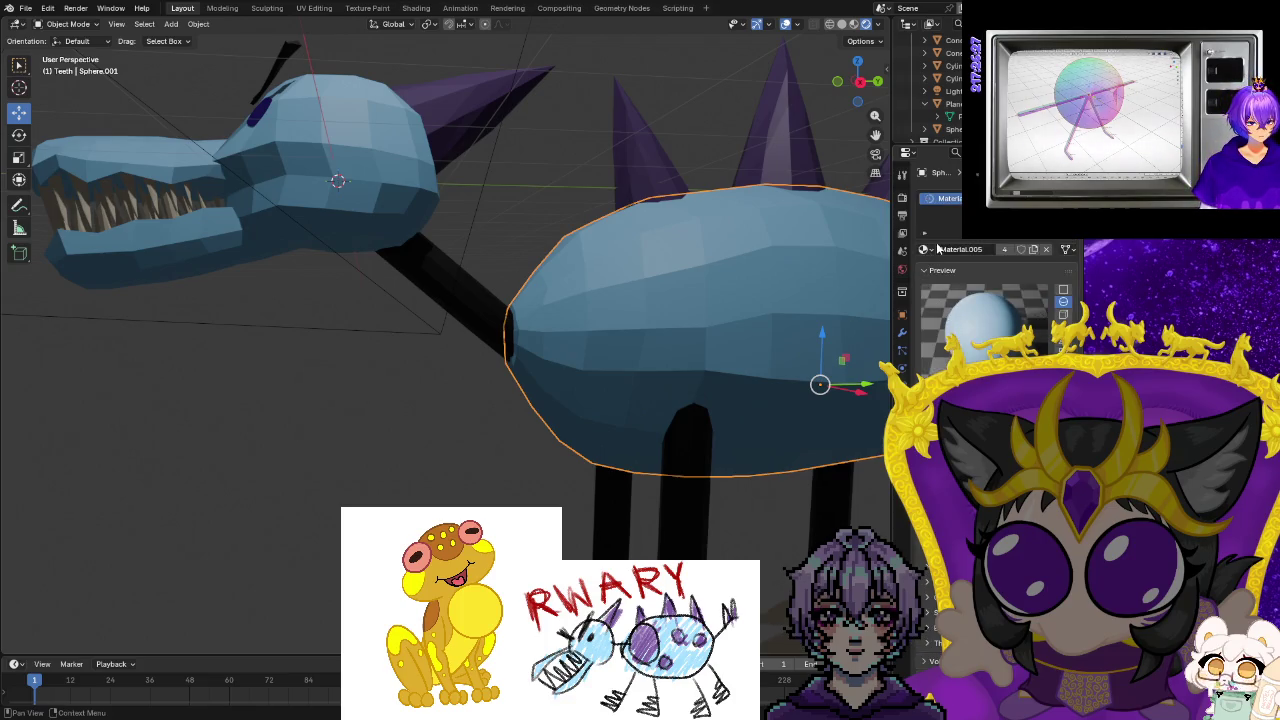
{"action": "left_click", "coordinate": [926, 249]}
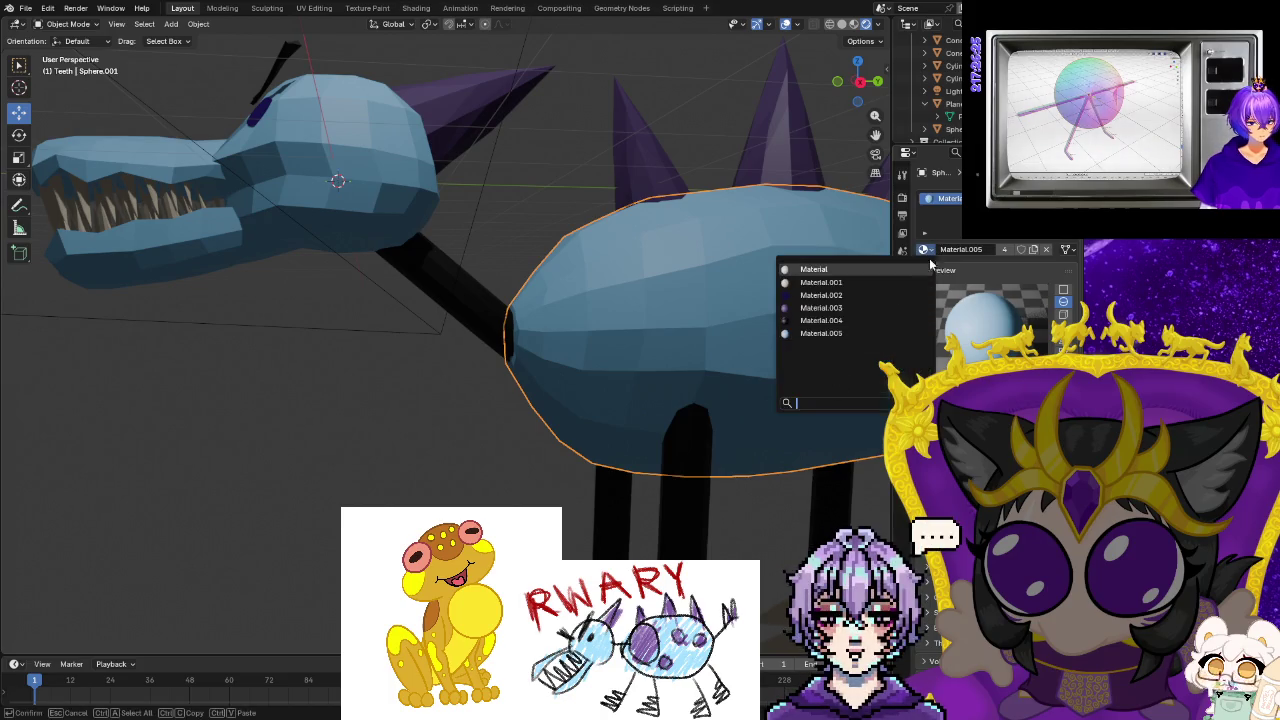
{"action": "left_click", "coordinate": [820, 269]}
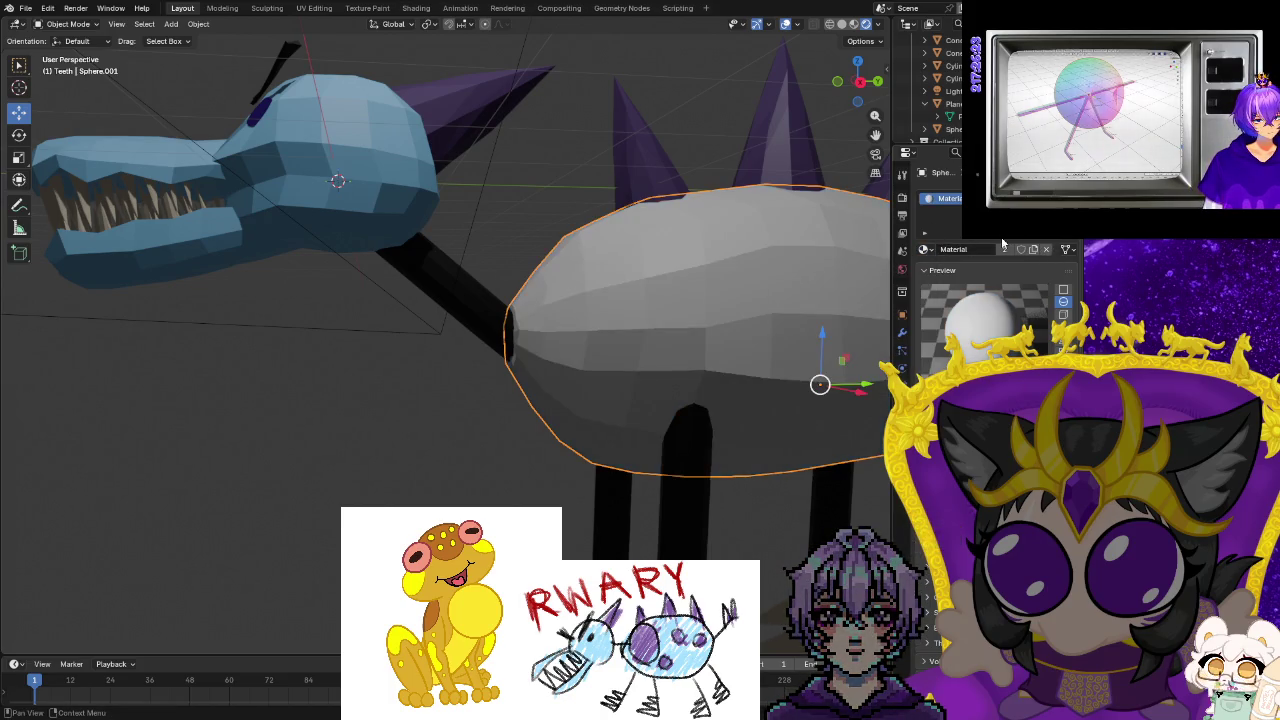
Paste the copied blue material onto the body via the material specials menu.
{"action": "right_click", "coordinate": [940, 198]}
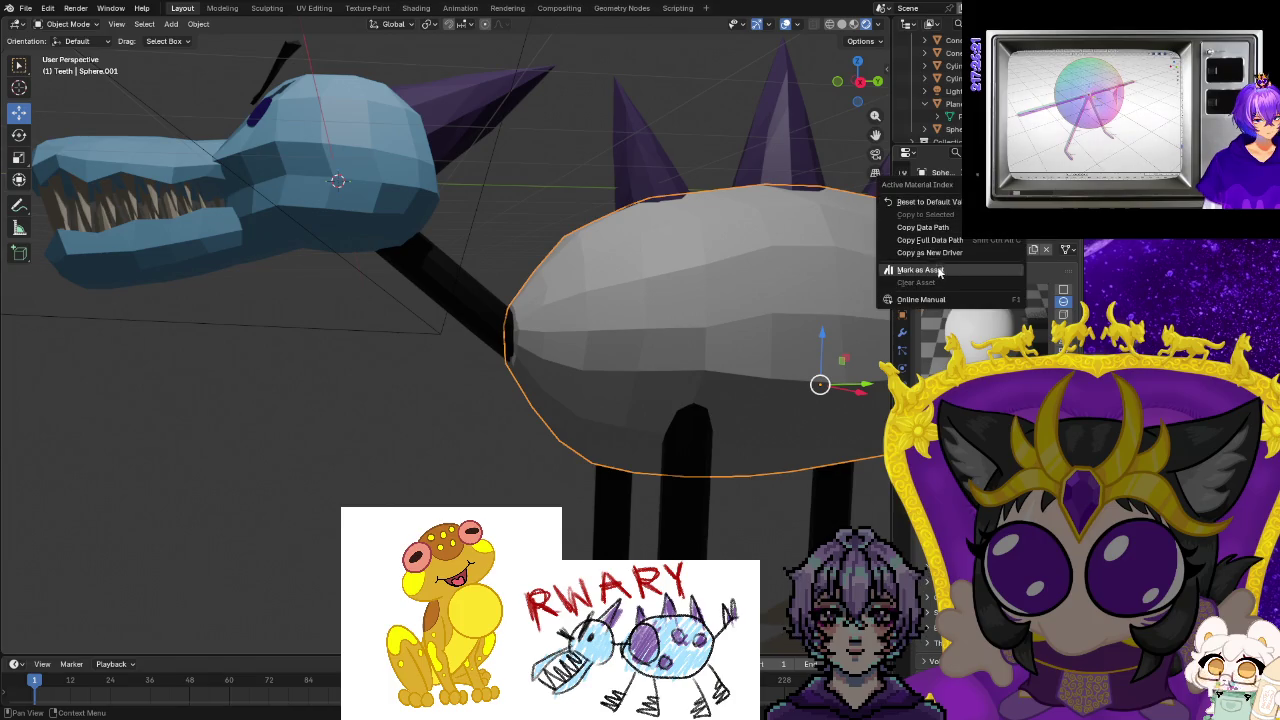
{"action": "left_click", "coordinate": [929, 202]}
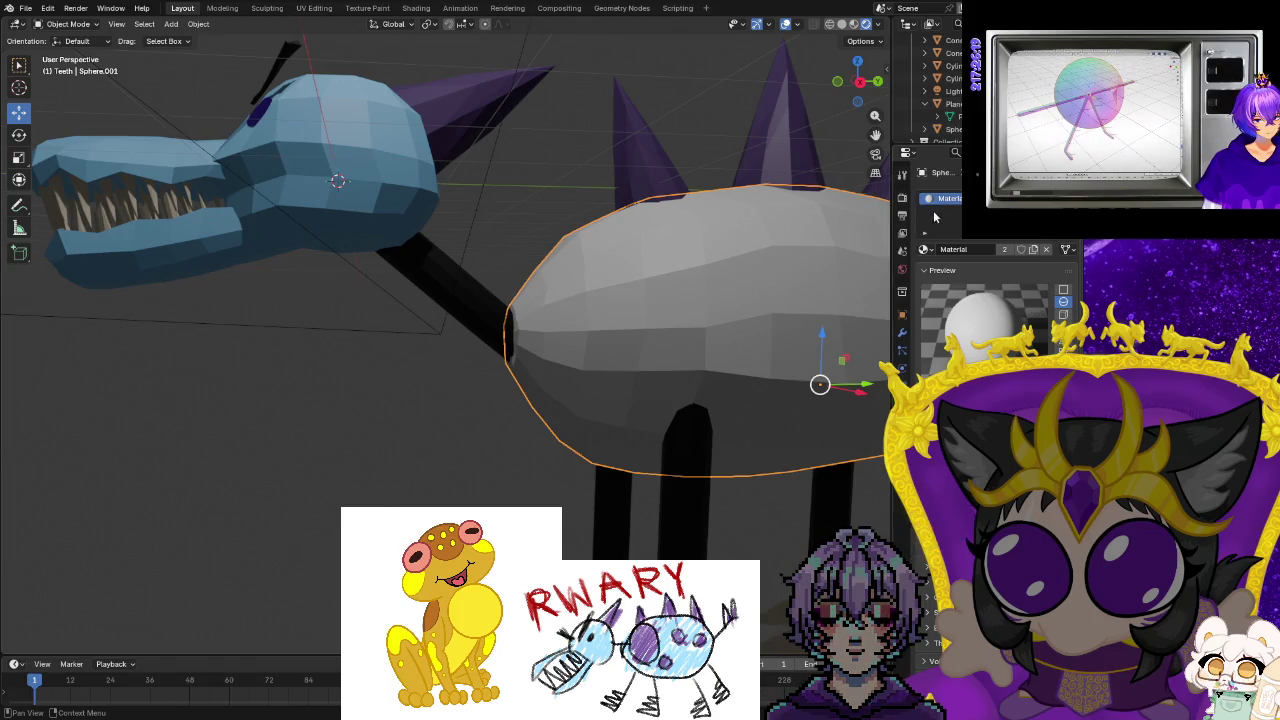
{"action": "left_click", "coordinate": [925, 249]}
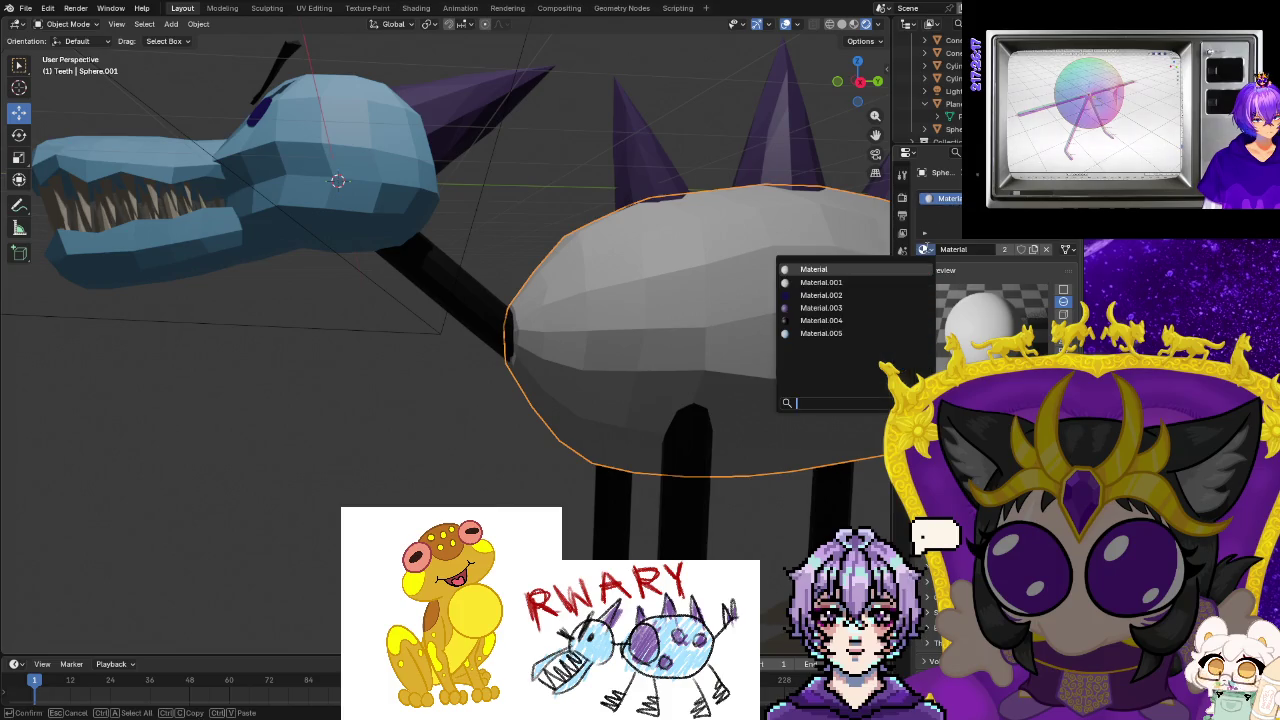
{"action": "key", "text": "Escape"}
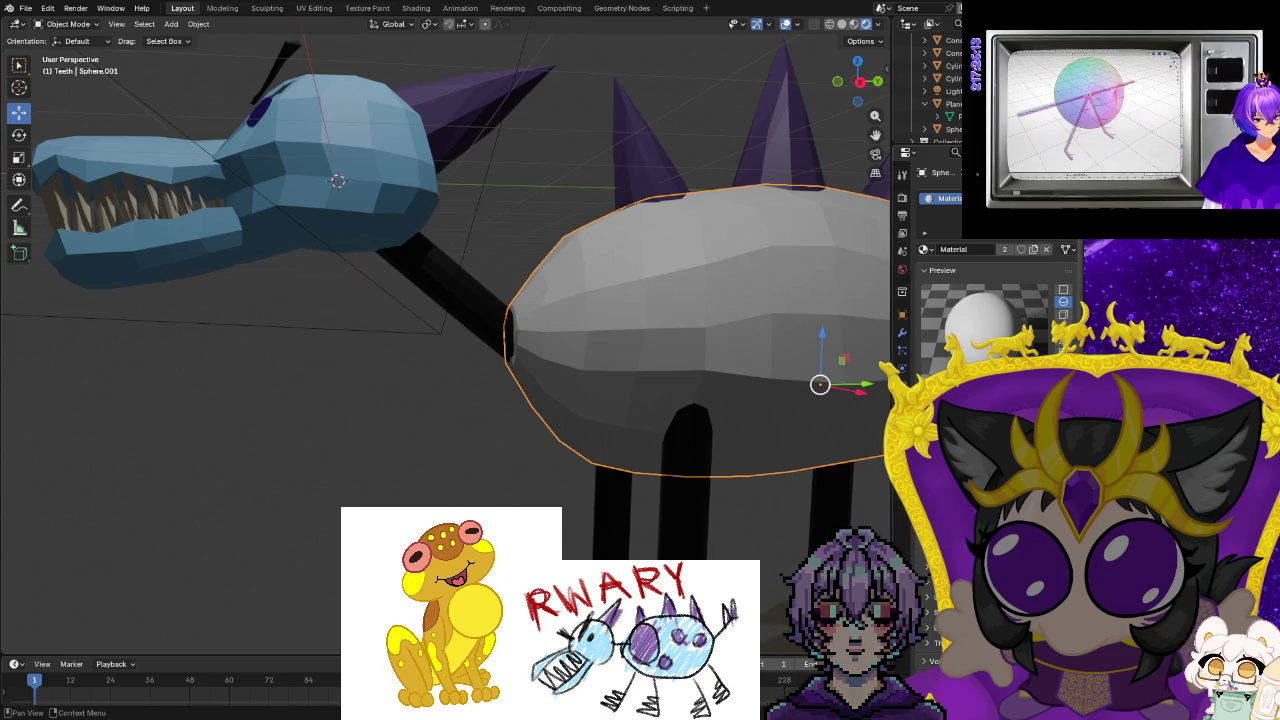
{"action": "left_click", "coordinate": [1067, 249]}
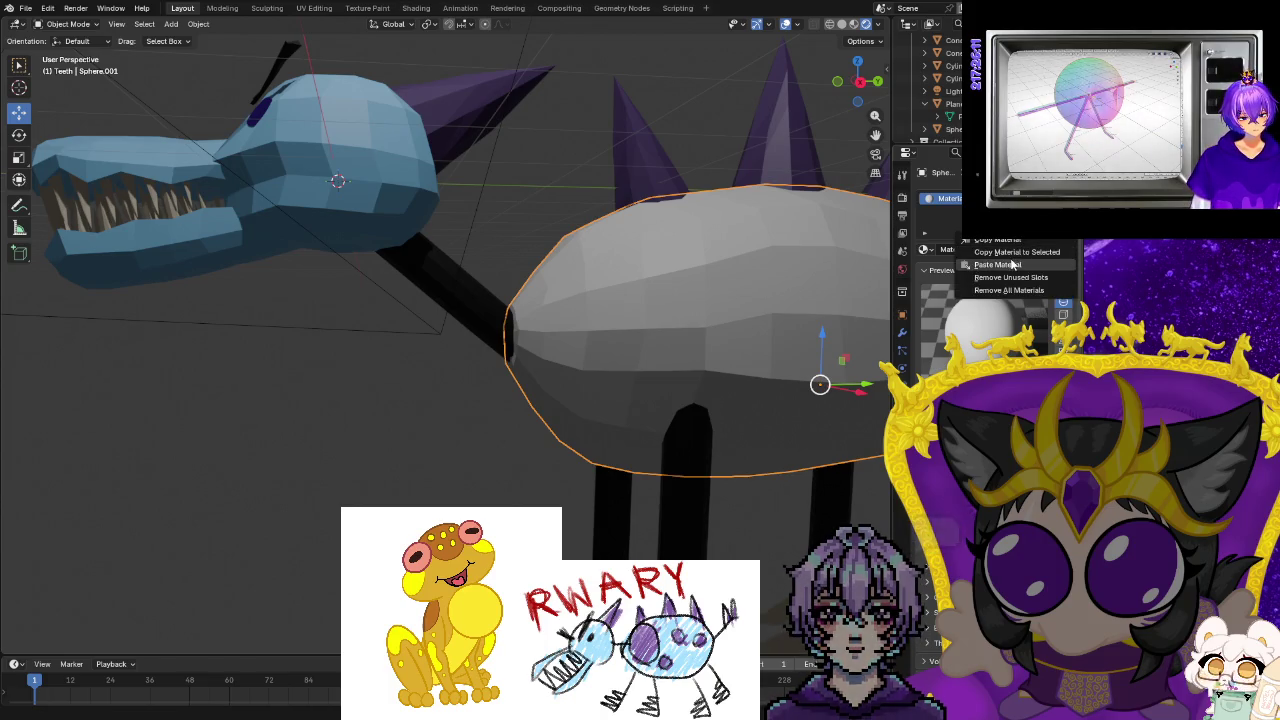
{"action": "left_click", "coordinate": [1000, 264]}
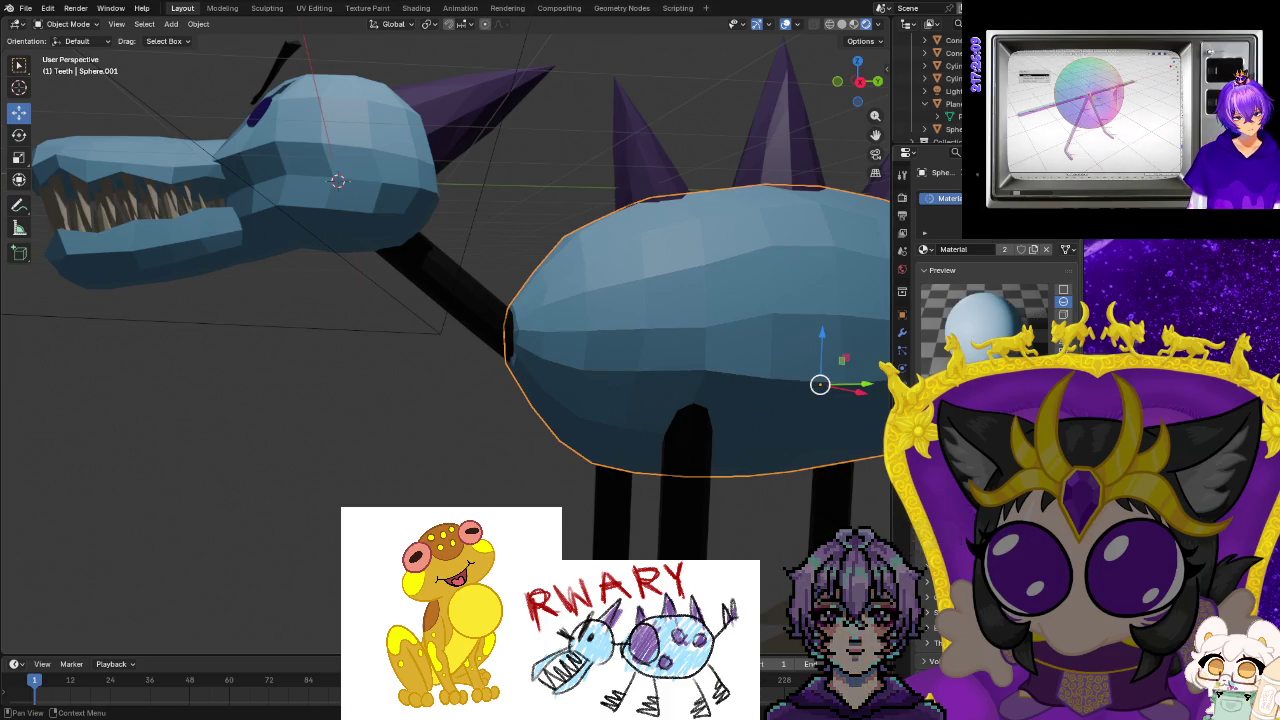
{"action": "left_click", "coordinate": [313, 9]}
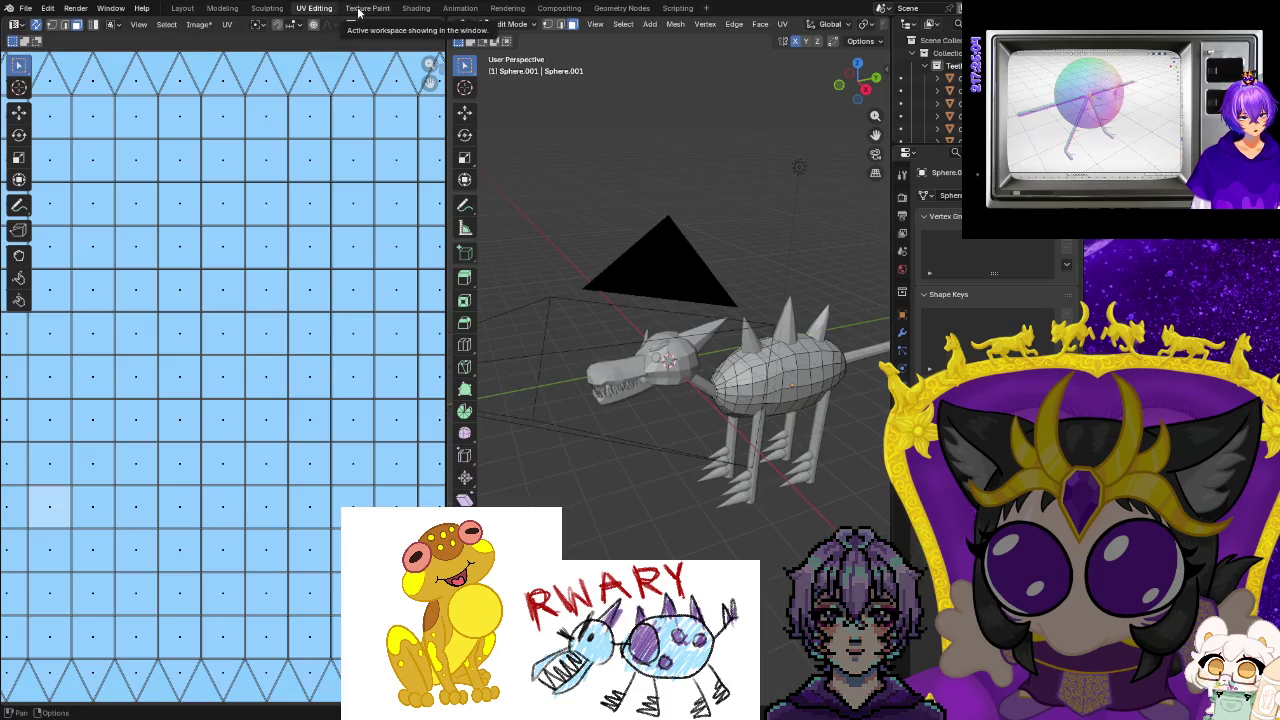
Orbit to face the spiky body, then move into the Texture Paint workspace.
{"action": "scroll", "coordinate": [619, 313], "scroll_direction": "up", "scroll_amount": 2}
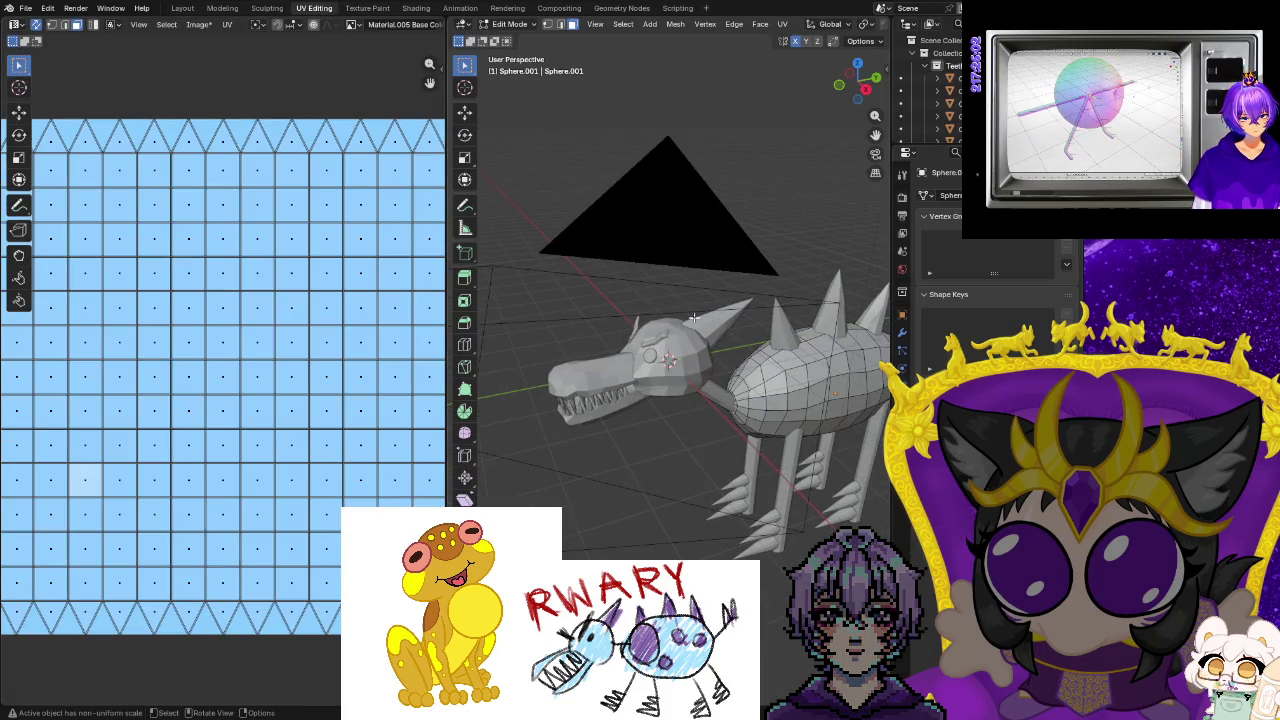
{"action": "middle_click_drag", "start_coordinate": [611, 290], "coordinate": [532, 383]}
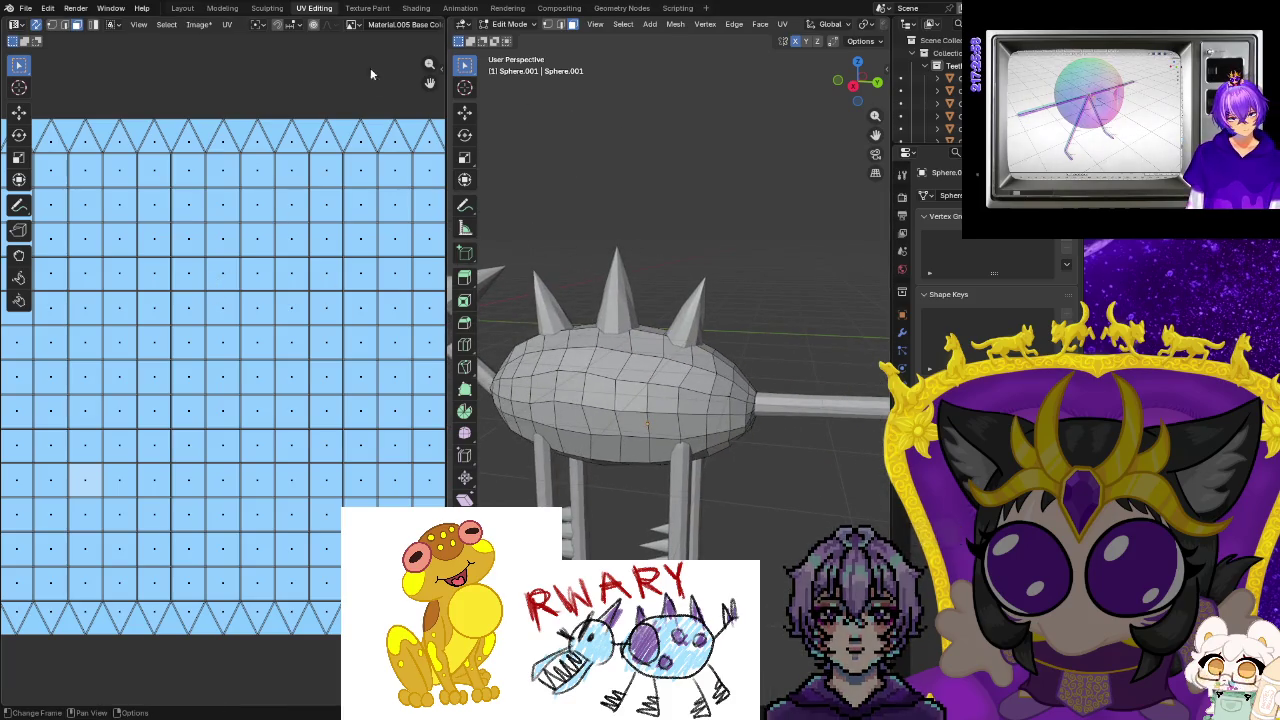
{"action": "left_click", "coordinate": [386, 8]}
{"action": "scroll", "coordinate": [645, 285], "scroll_direction": "up", "scroll_amount": 2}
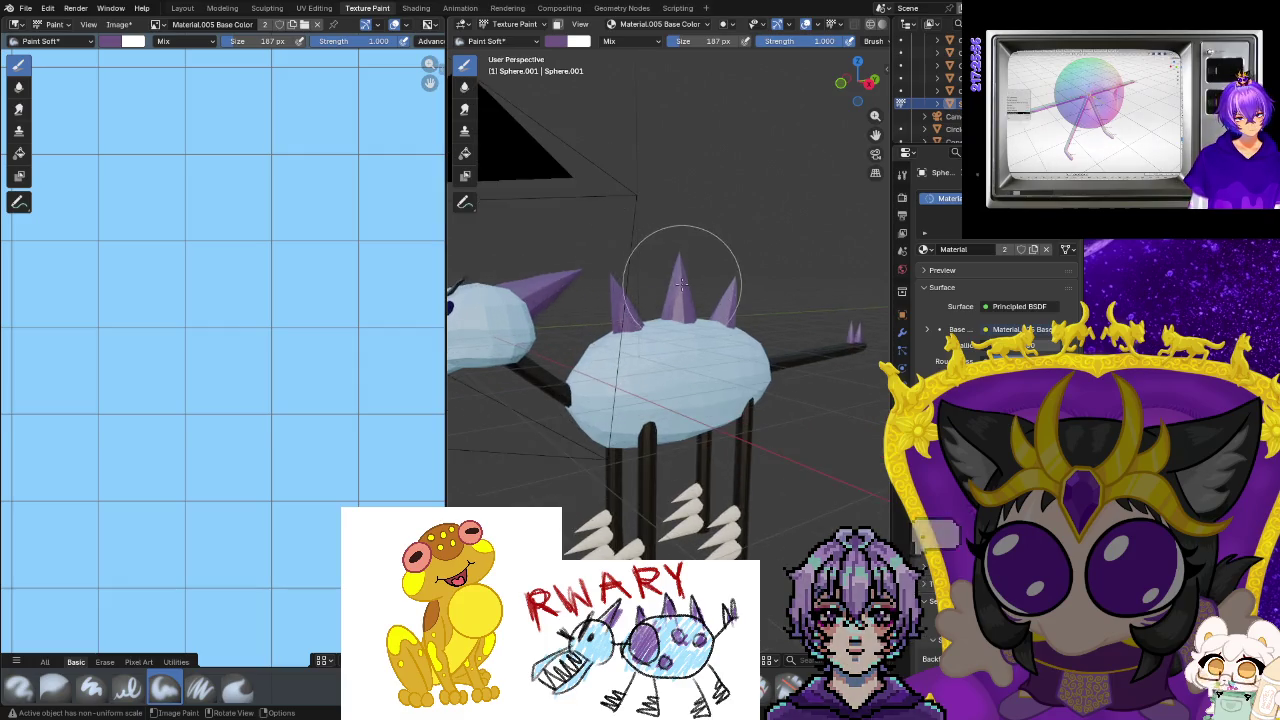
Paint several purple test spots on the body, then undo them.
{"action": "scroll", "coordinate": [676, 280], "scroll_direction": "up", "scroll_amount": 2}
{"action": "scroll", "coordinate": [123, 343], "scroll_direction": "down", "scroll_amount": 3}
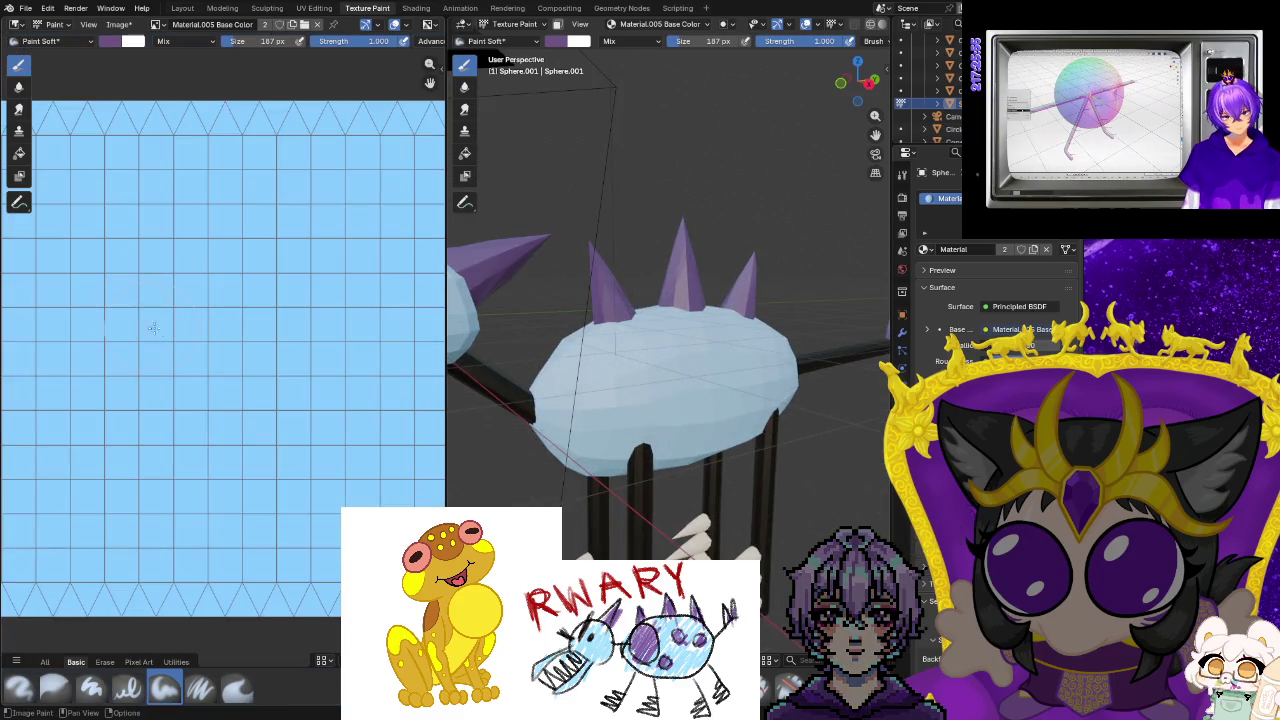
{"action": "left_click", "coordinate": [626, 376]}
{"action": "mouse_move", "coordinate": [626, 376]}
{"action": "middle_mouse_down"}
{"action": "mouse_move", "coordinate": [874, 452]}
{"action": "mouse_move", "coordinate": [860, 450]}
{"action": "middle_mouse_up"}
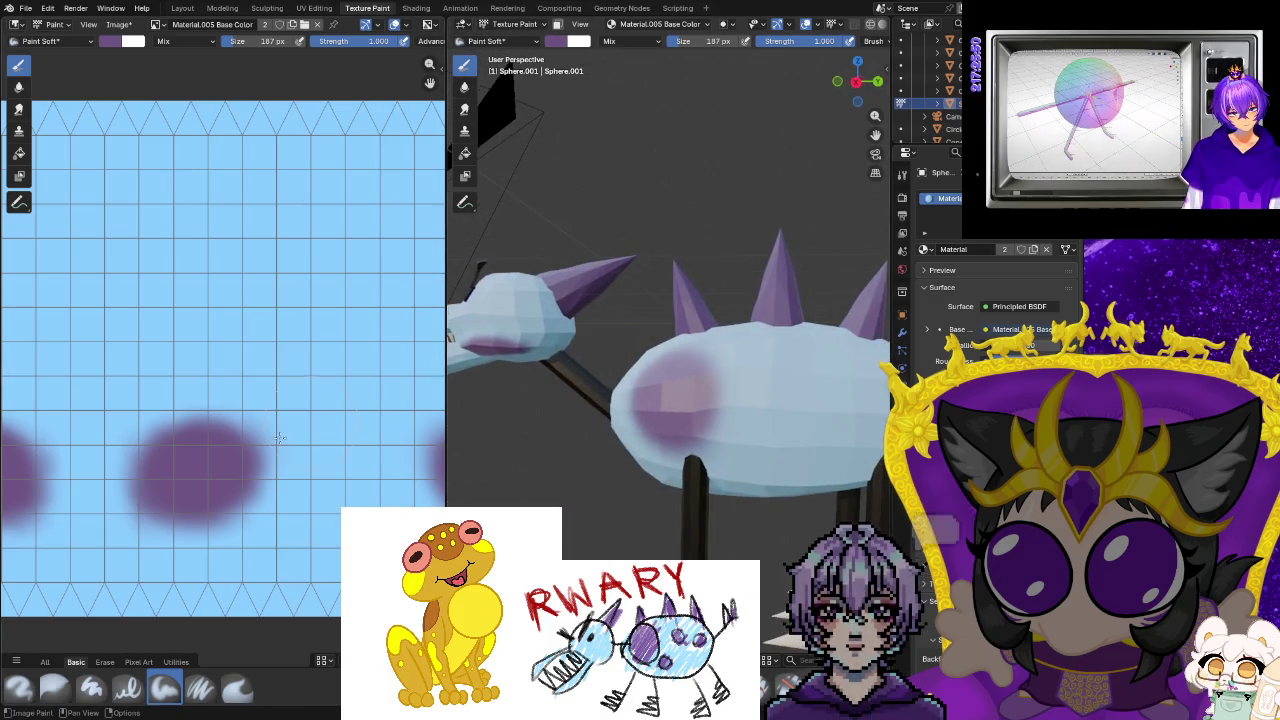
{"action": "left_click", "coordinate": [816, 372]}
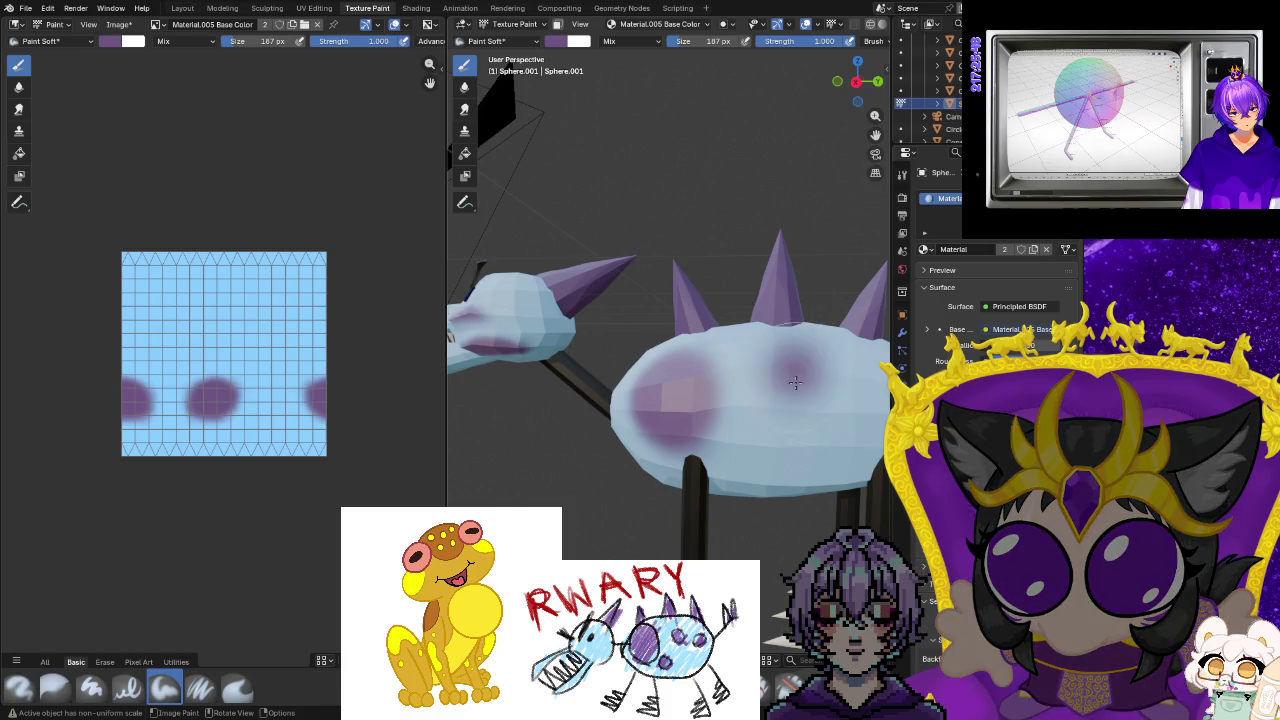
{"action": "left_click", "coordinate": [818, 444]}
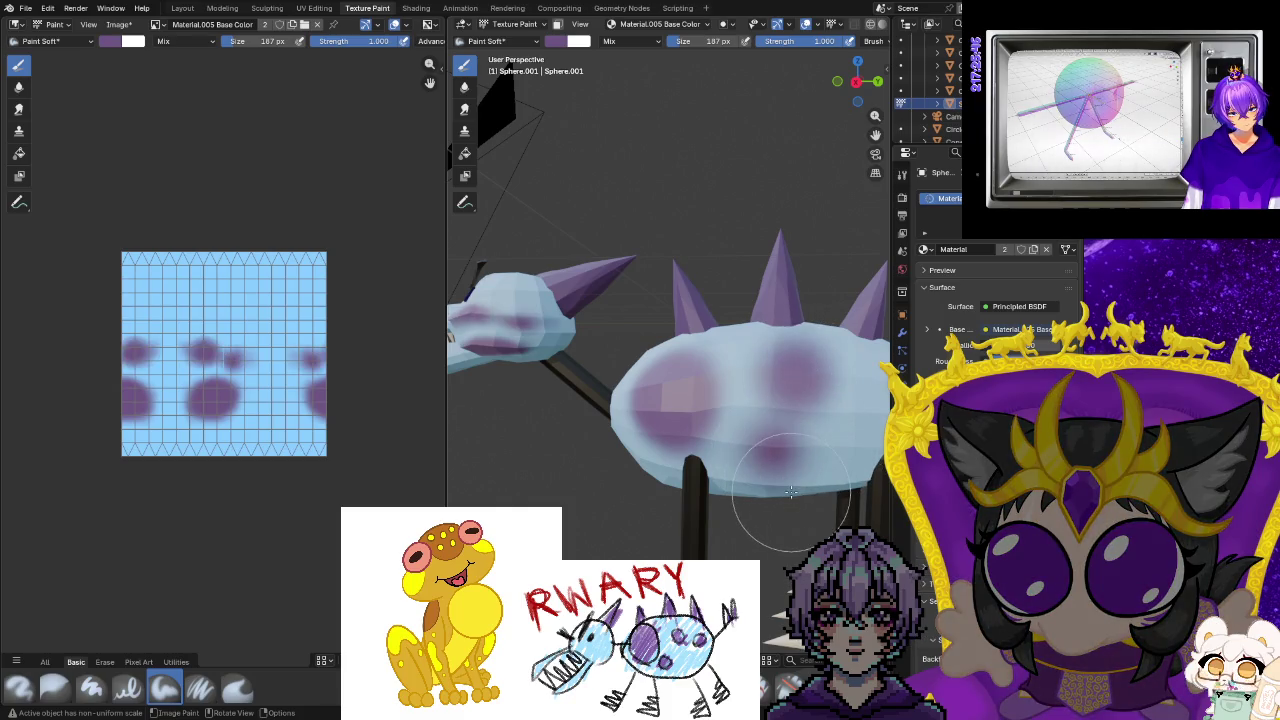
{"action": "key", "text": "ctrl+z"}
{"action": "key", "text": "ctrl+z"}
{"action": "key", "text": "ctrl+z"}
{"action": "key", "text": "ctrl+z"}
{"action": "key", "text": "ctrl+z"}
{"action": "key", "text": "ctrl+z"}
{"action": "key", "text": "ctrl+z"}
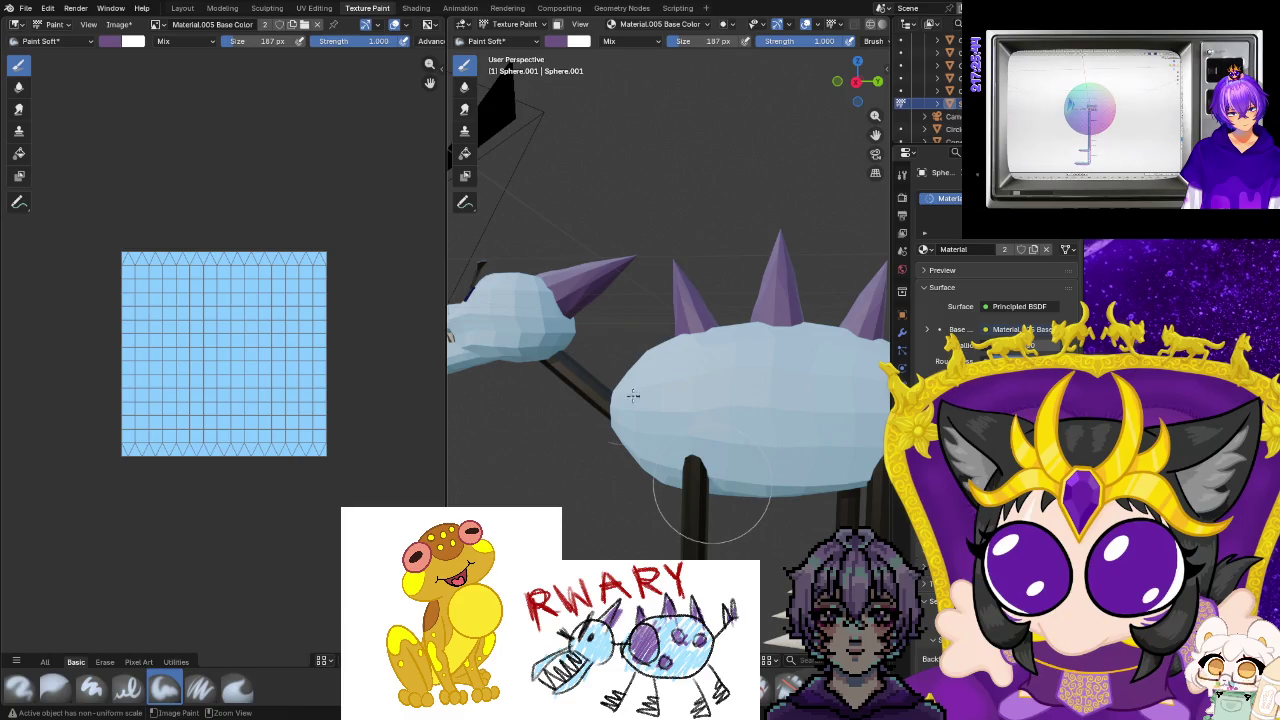
Open the body's texture paint slots and bring up the list of channel types to add.
{"action": "left_click", "coordinate": [658, 24]}
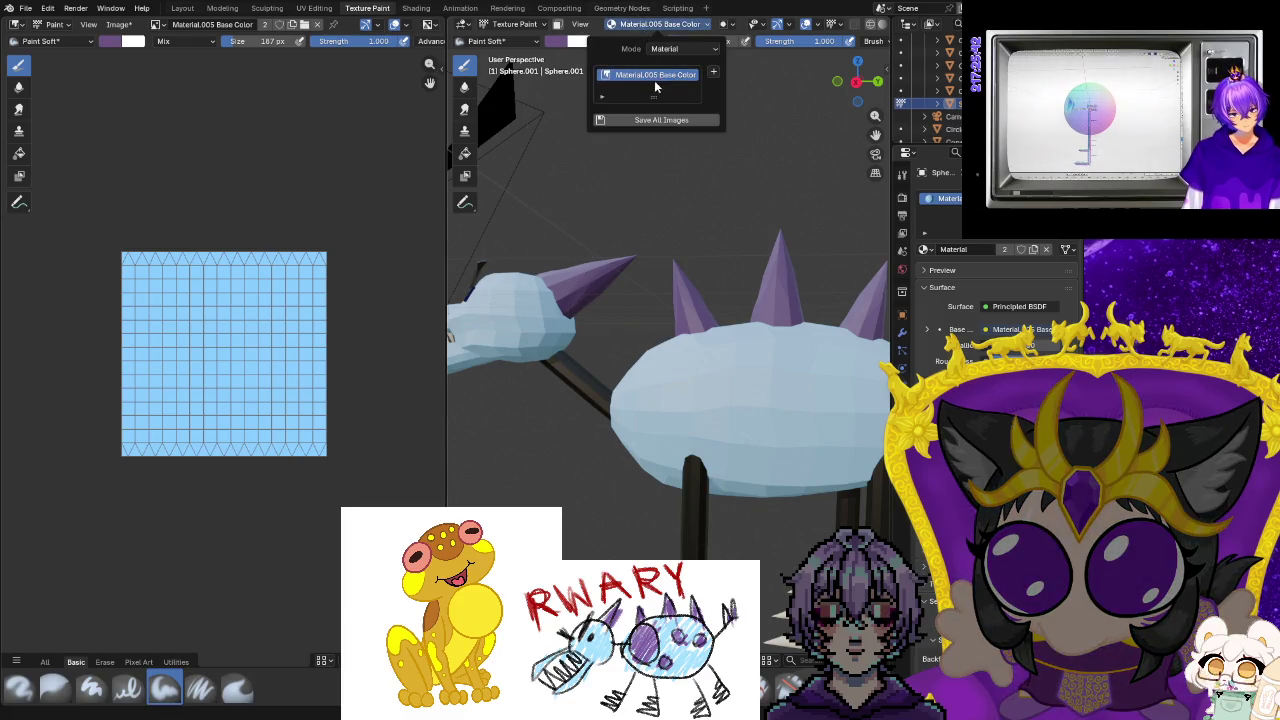
{"action": "left_click", "coordinate": [713, 72]}
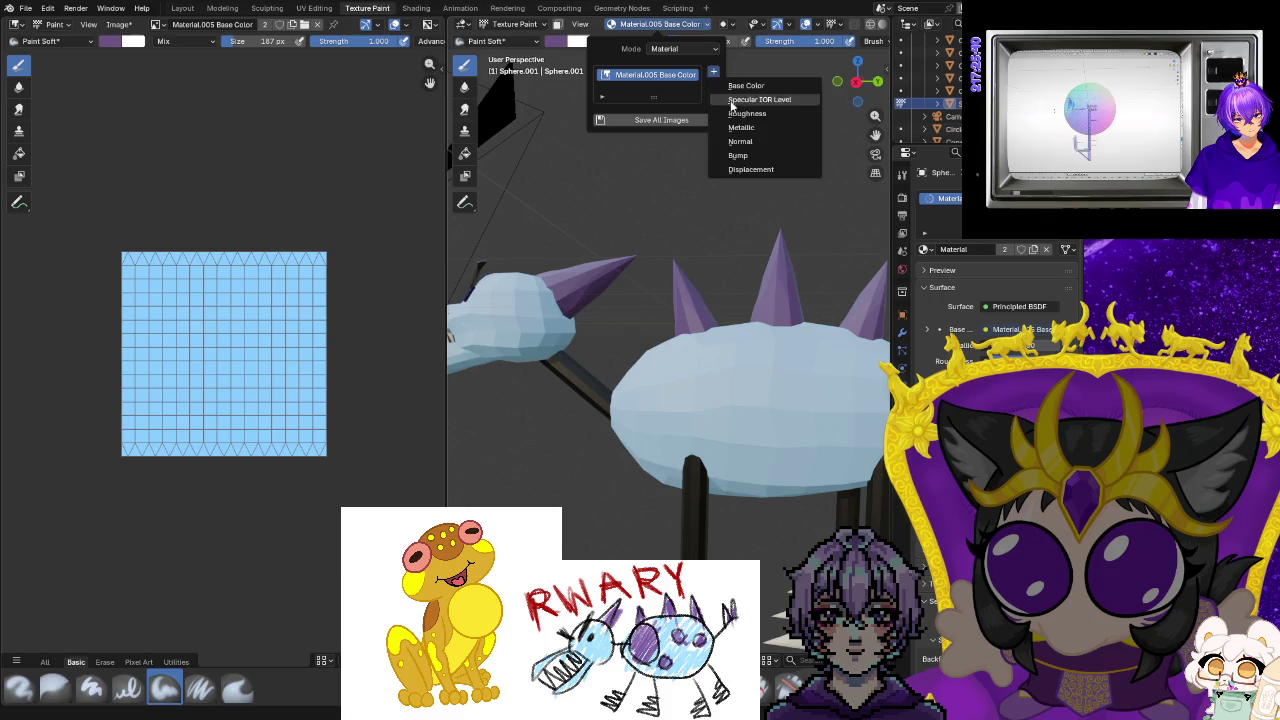
{"action": "right_click", "coordinate": [618, 77]}
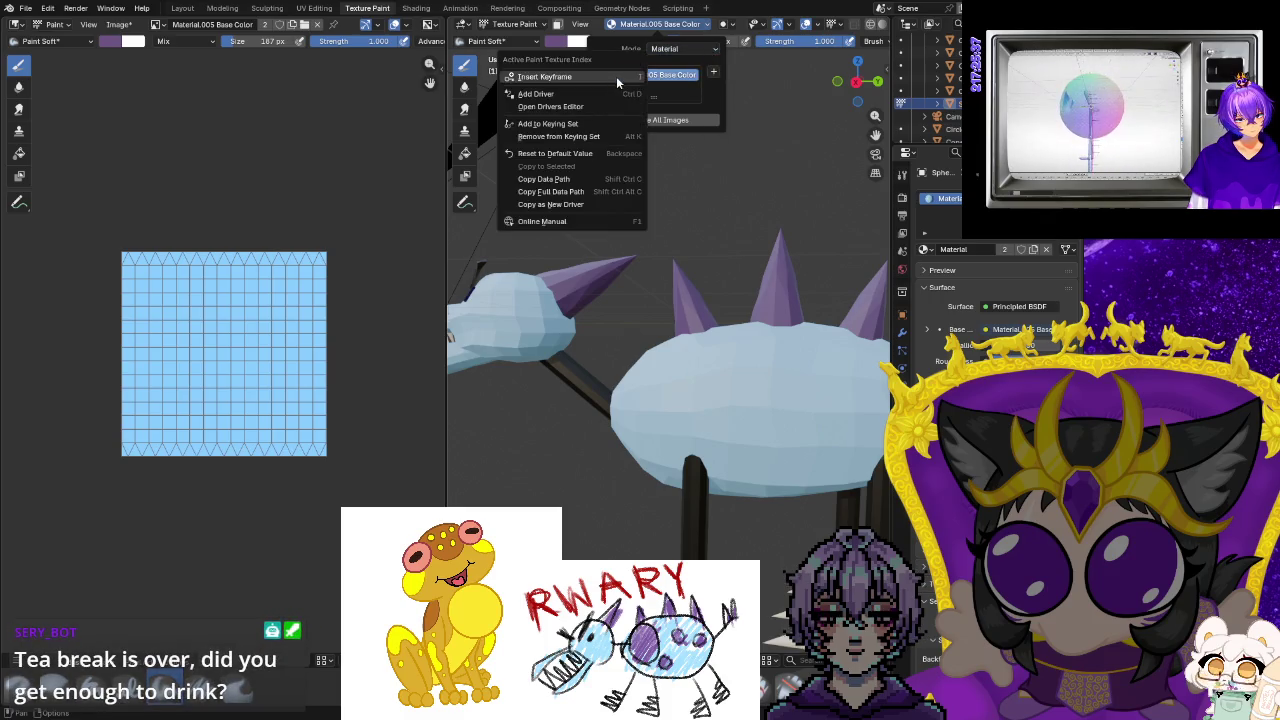
{"action": "left_click", "coordinate": [713, 72]}
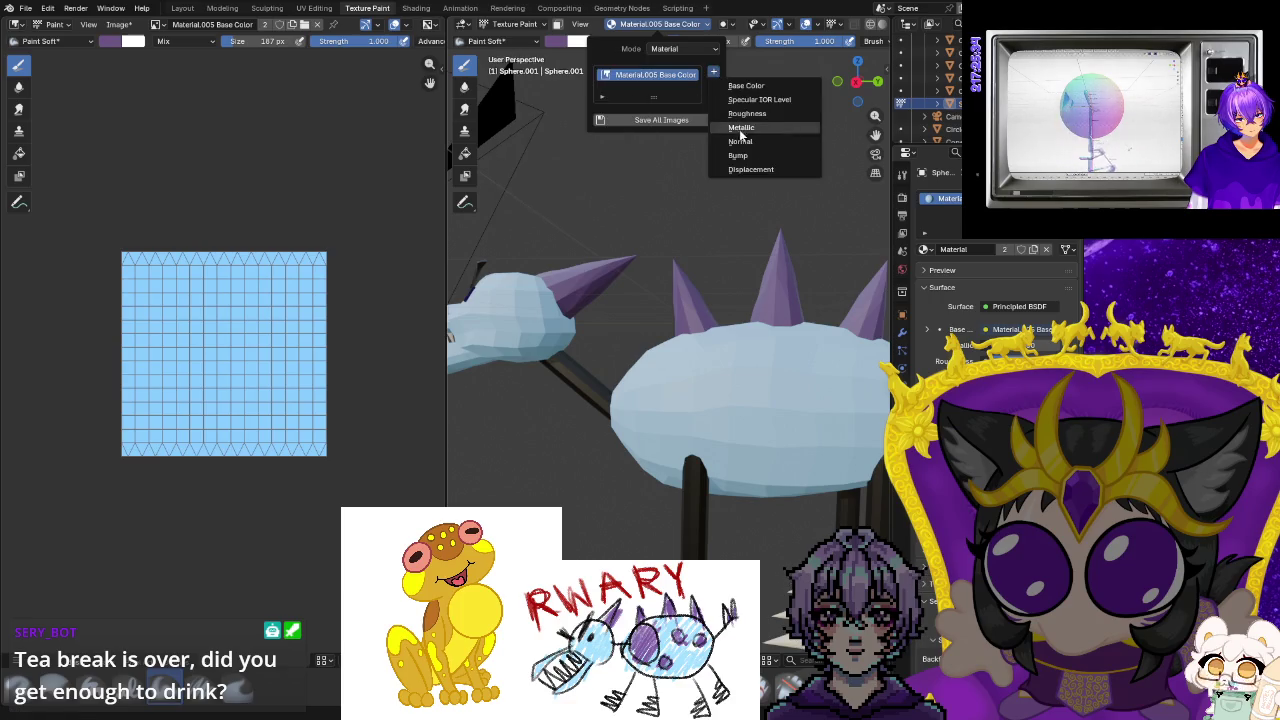
Abandon a new Base Color slot, show Render Result in the image editor, and undo a pink test stroke.
{"action": "left_click", "coordinate": [742, 86]}
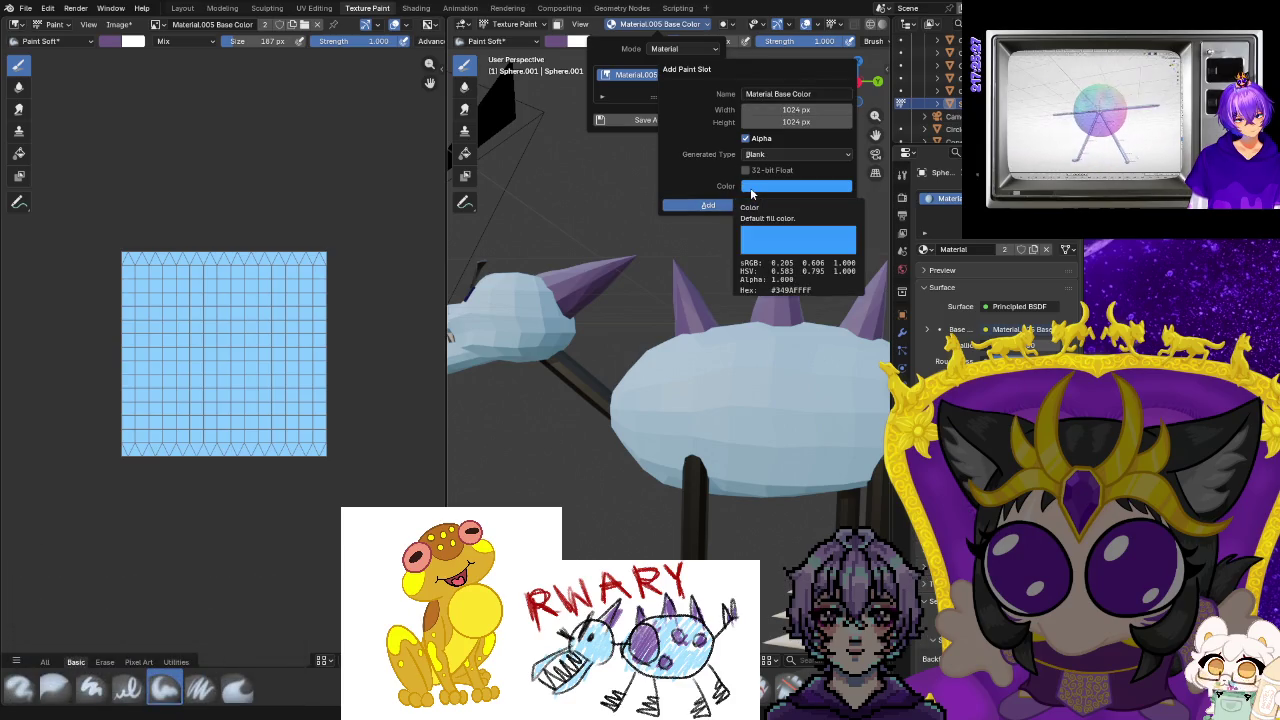
{"action": "left_click", "coordinate": [763, 188]}
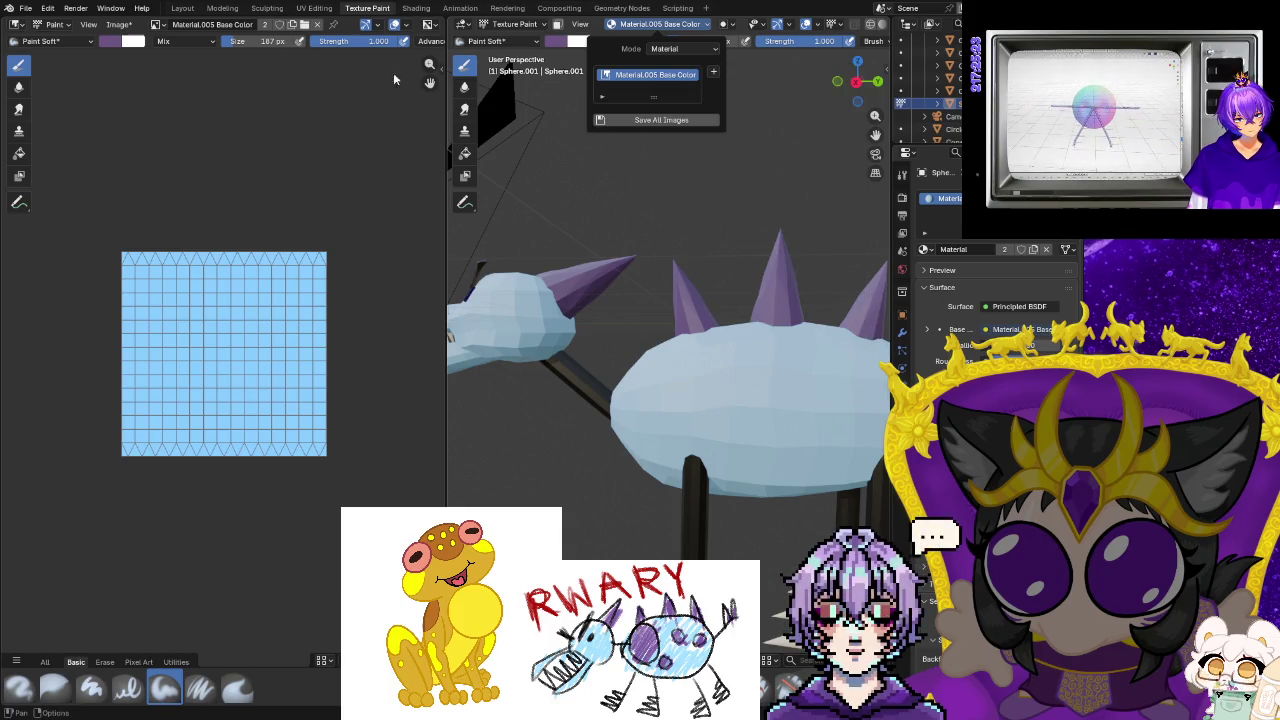
{"action": "left_click", "coordinate": [158, 24]}
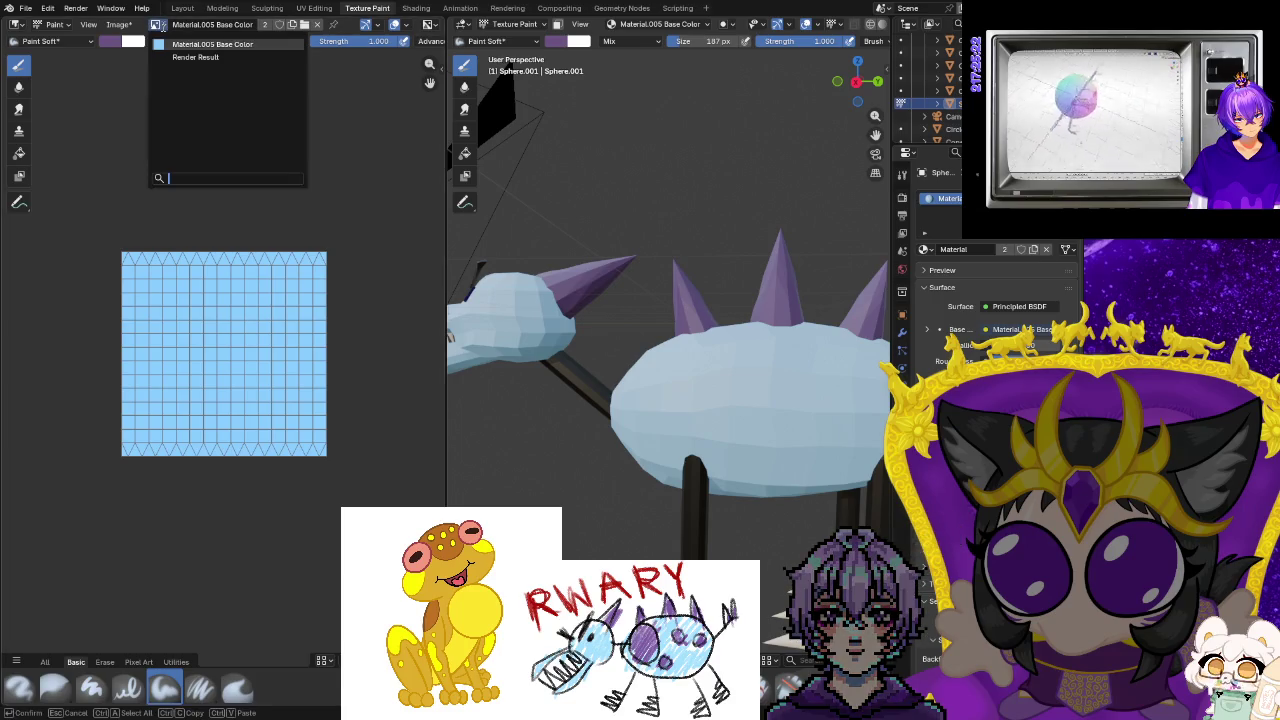
{"action": "left_click", "coordinate": [160, 24]}
{"action": "left_click", "coordinate": [180, 60]}
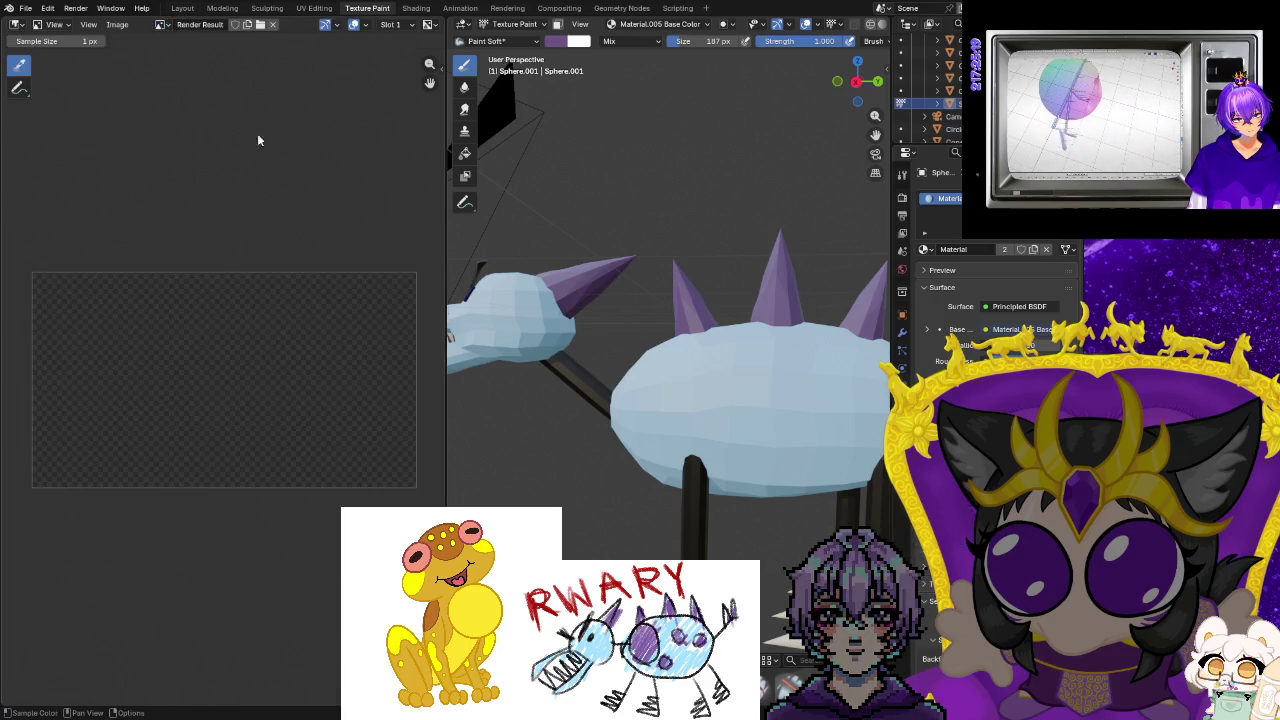
{"action": "mouse_move", "coordinate": [714, 432]}
{"action": "left_mouse_down"}
{"action": "mouse_move", "coordinate": [500, 338]}
{"action": "mouse_move", "coordinate": [696, 401]}
{"action": "mouse_move", "coordinate": [712, 385]}
{"action": "left_mouse_up"}
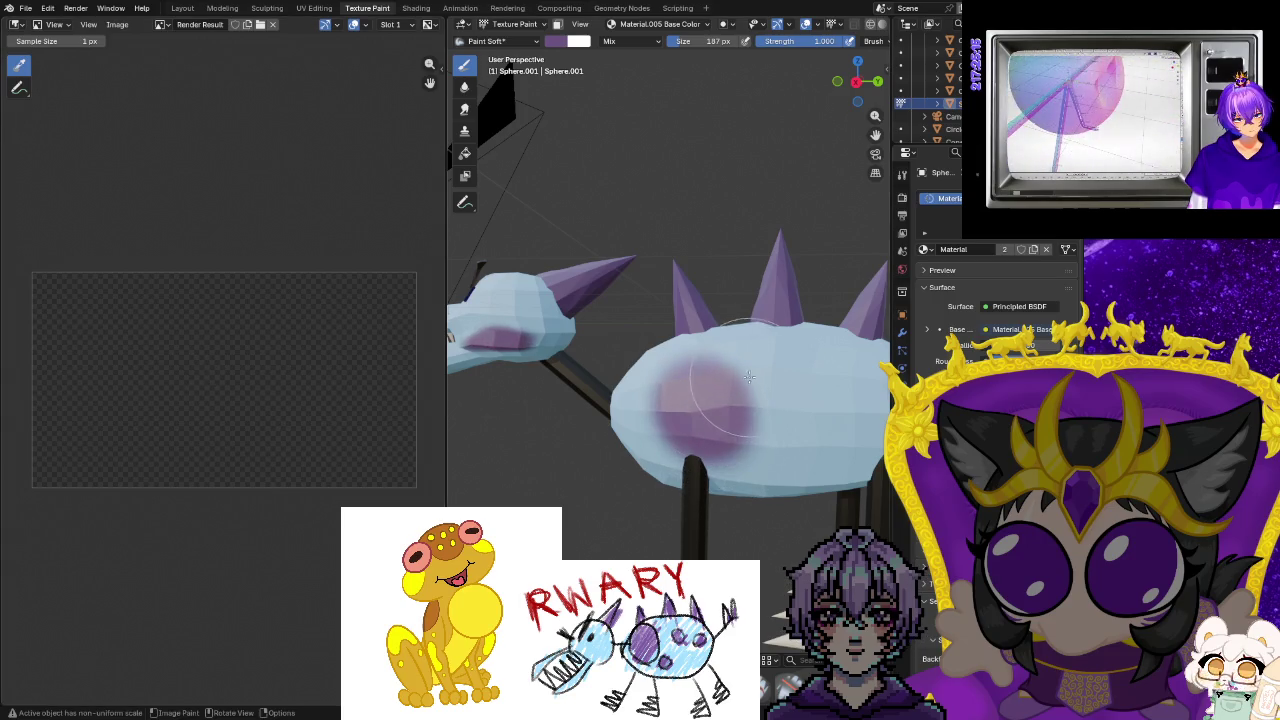
{"action": "key", "text": "ctrl+z"}
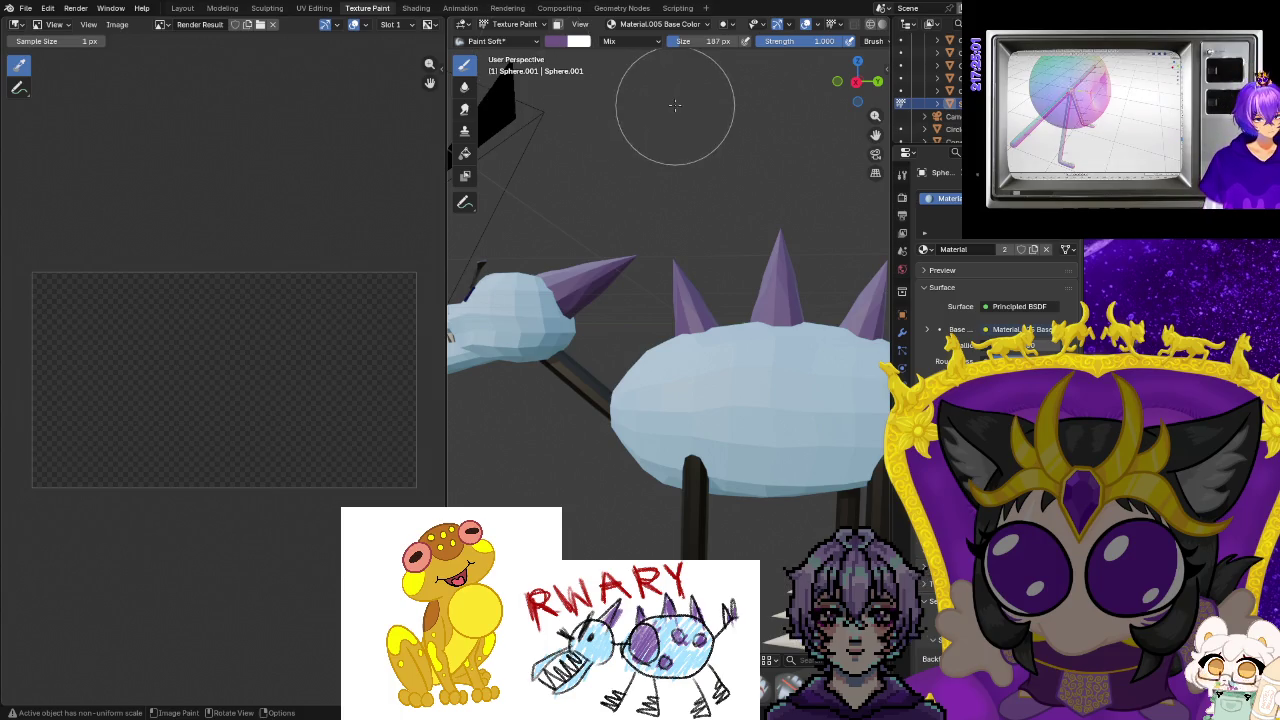
Remove the active paint texture from the keying set and browse paint slot types.
{"action": "left_click", "coordinate": [652, 24]}
{"action": "right_click", "coordinate": [650, 74]}
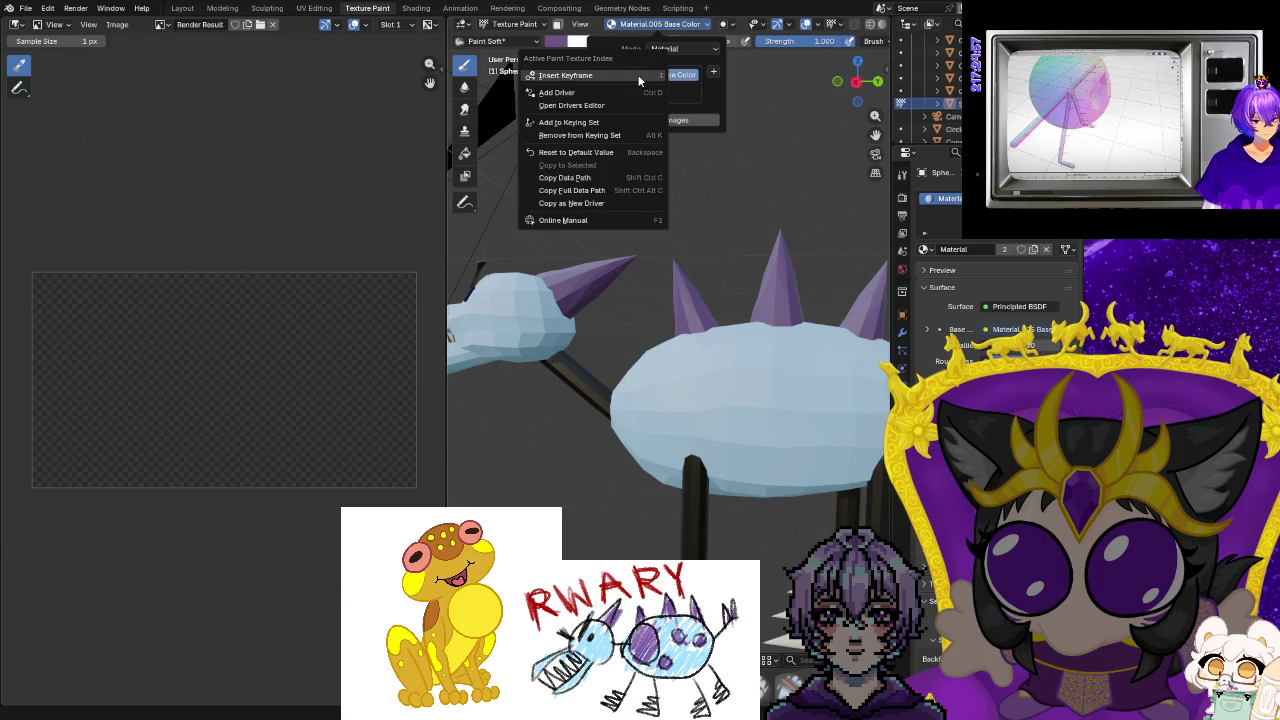
{"action": "left_click", "coordinate": [606, 135]}
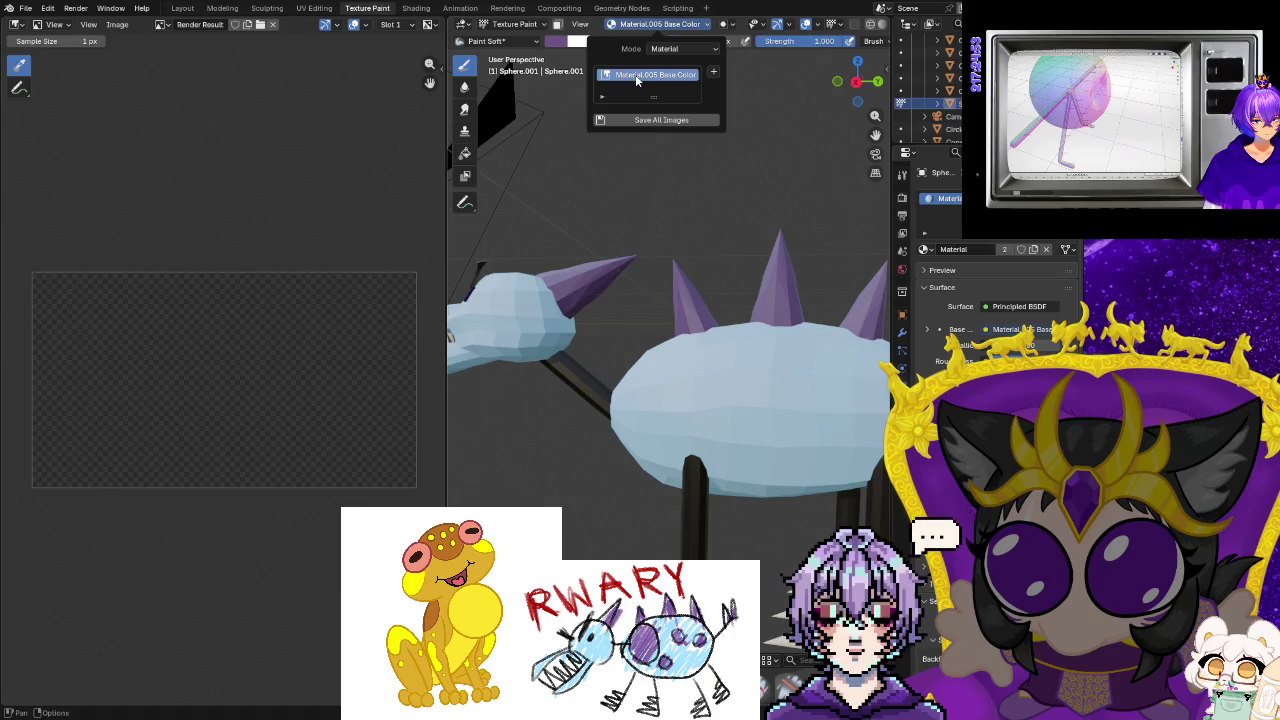
{"action": "right_click", "coordinate": [633, 76]}
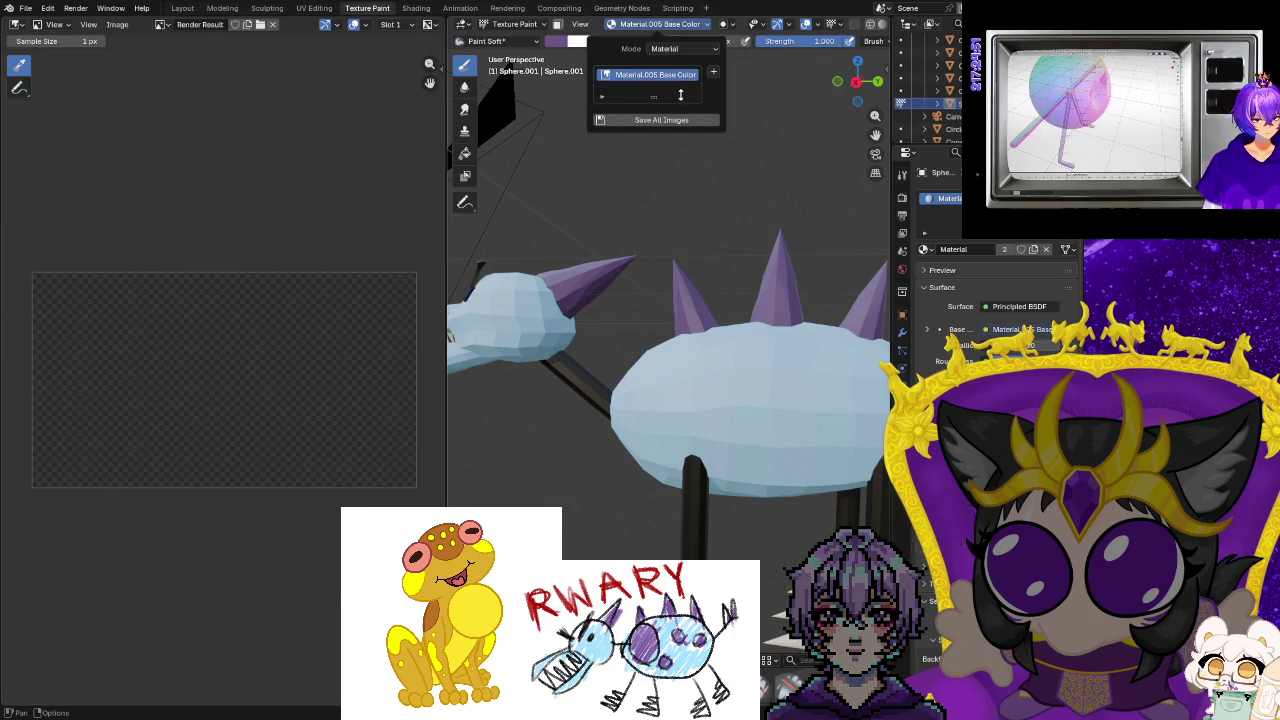
{"action": "left_click", "coordinate": [713, 74]}
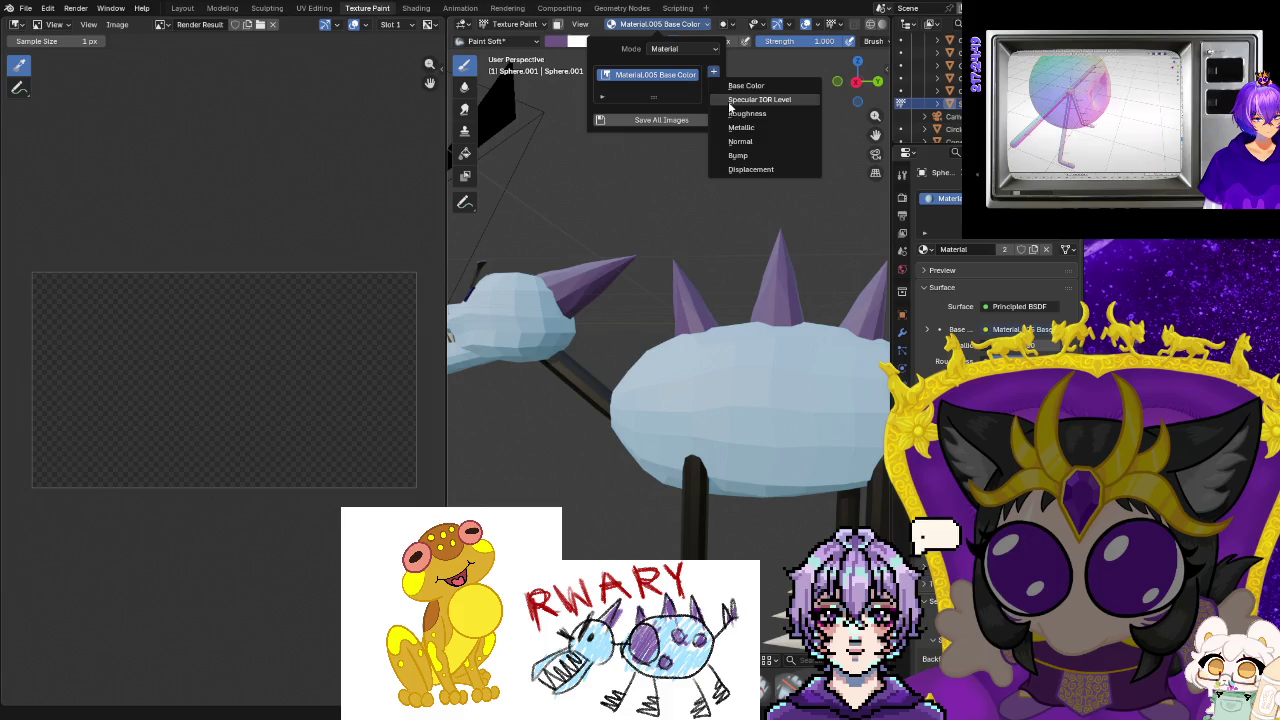
{"action": "left_click", "coordinate": [748, 99]}
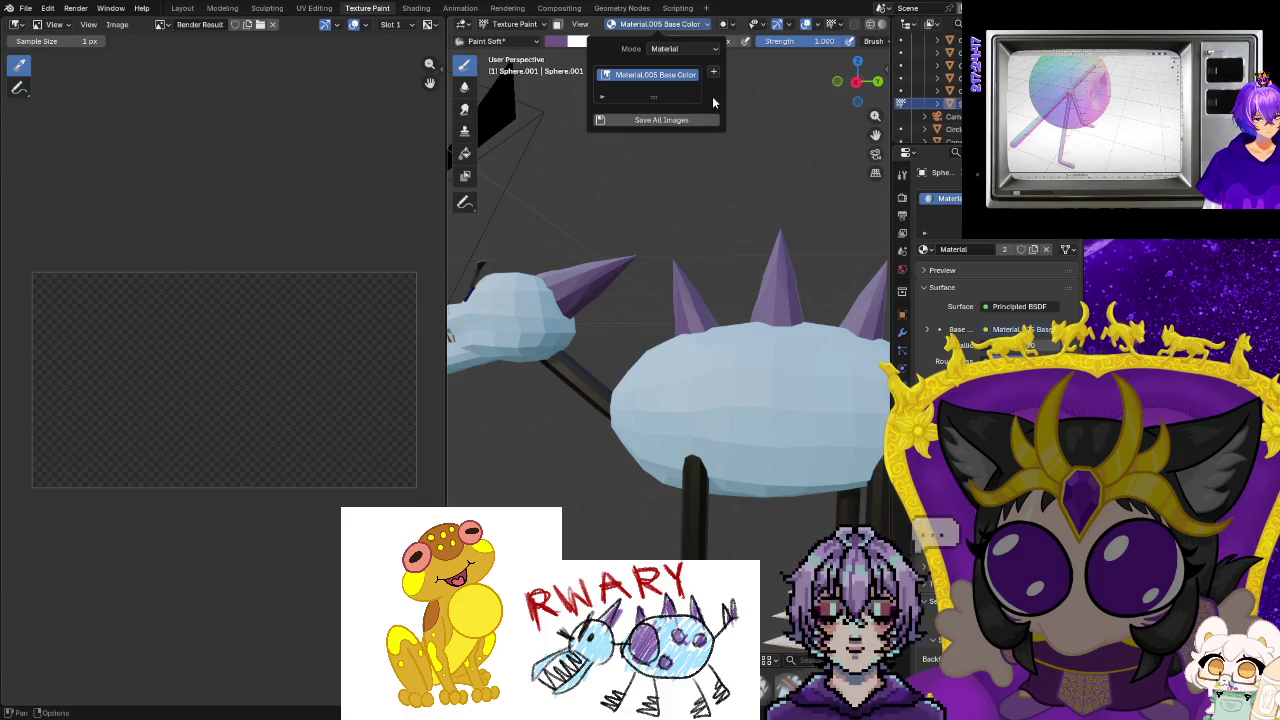
{"action": "left_click", "coordinate": [713, 74]}
Add a light-blue #92DCFF Material Normal paint slot, then paint and undo a test stroke.
{"action": "left_click", "coordinate": [738, 140]}
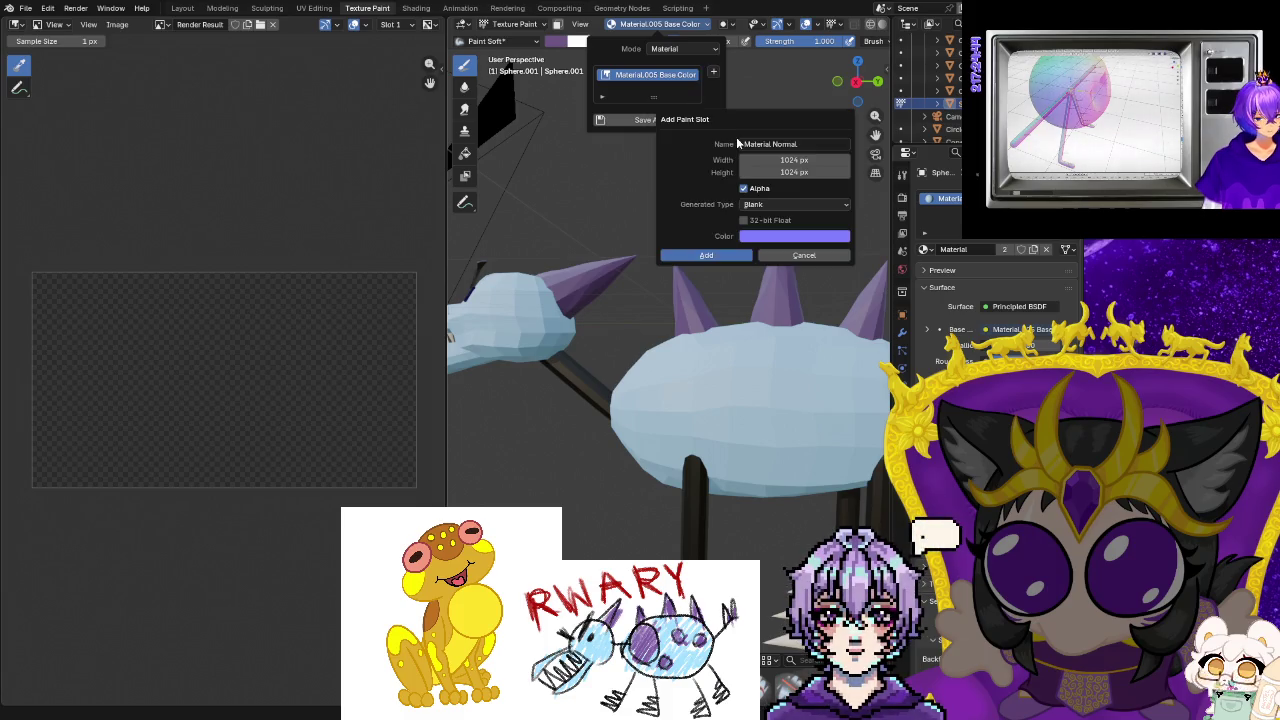
{"action": "left_click", "coordinate": [767, 238]}
{"action": "left_click_drag", "start_coordinate": [813, 90], "coordinate": [807, 60]}
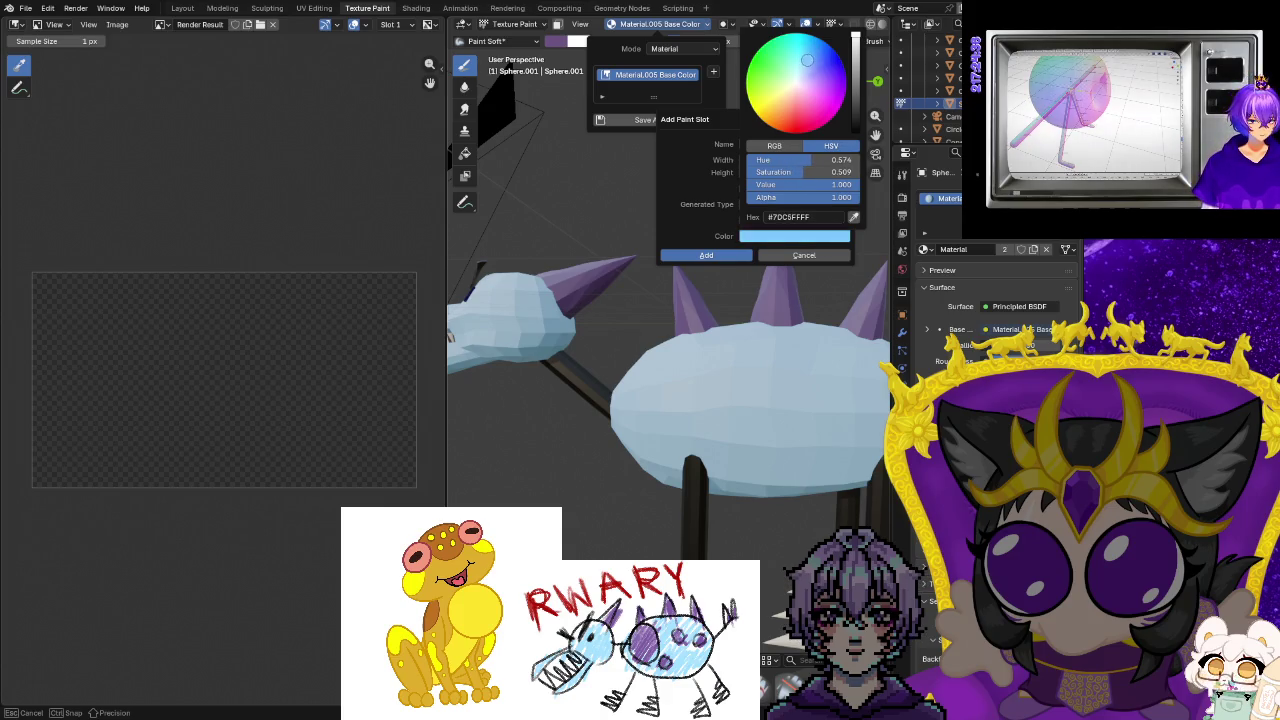
{"action": "left_click", "coordinate": [732, 256]}
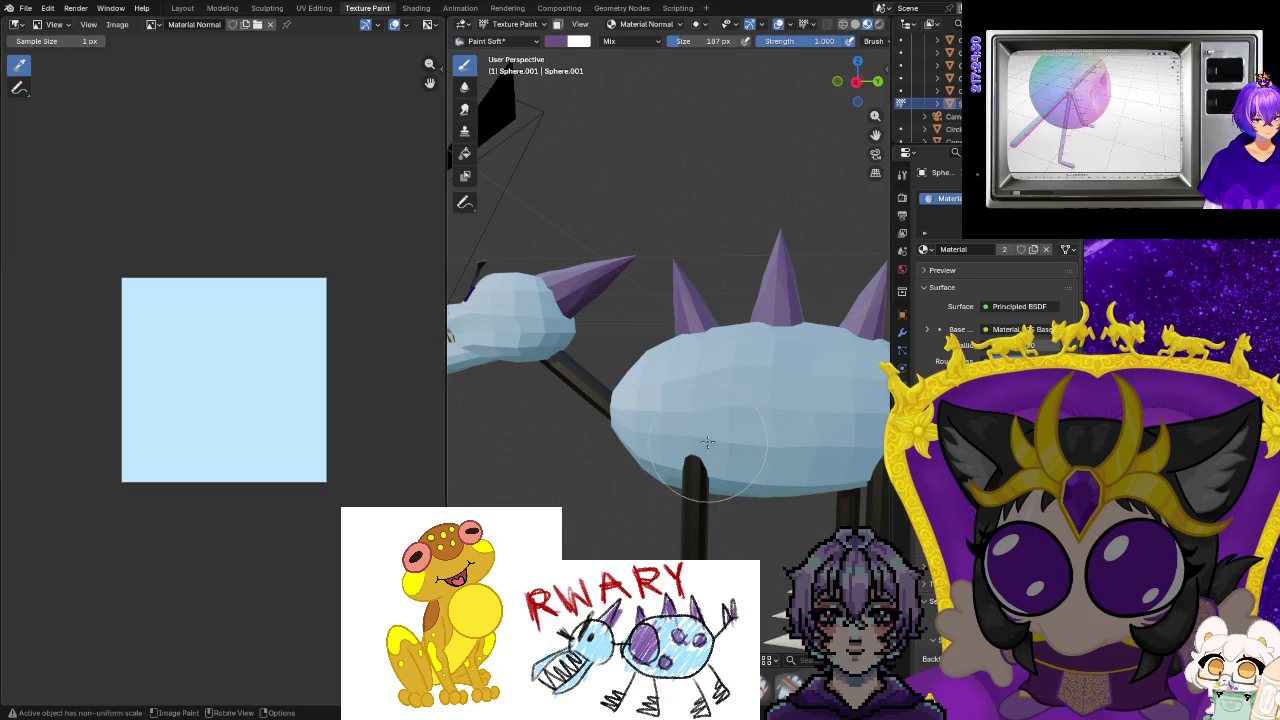
{"action": "left_click_drag", "start_coordinate": [713, 403], "coordinate": [586, 386]}
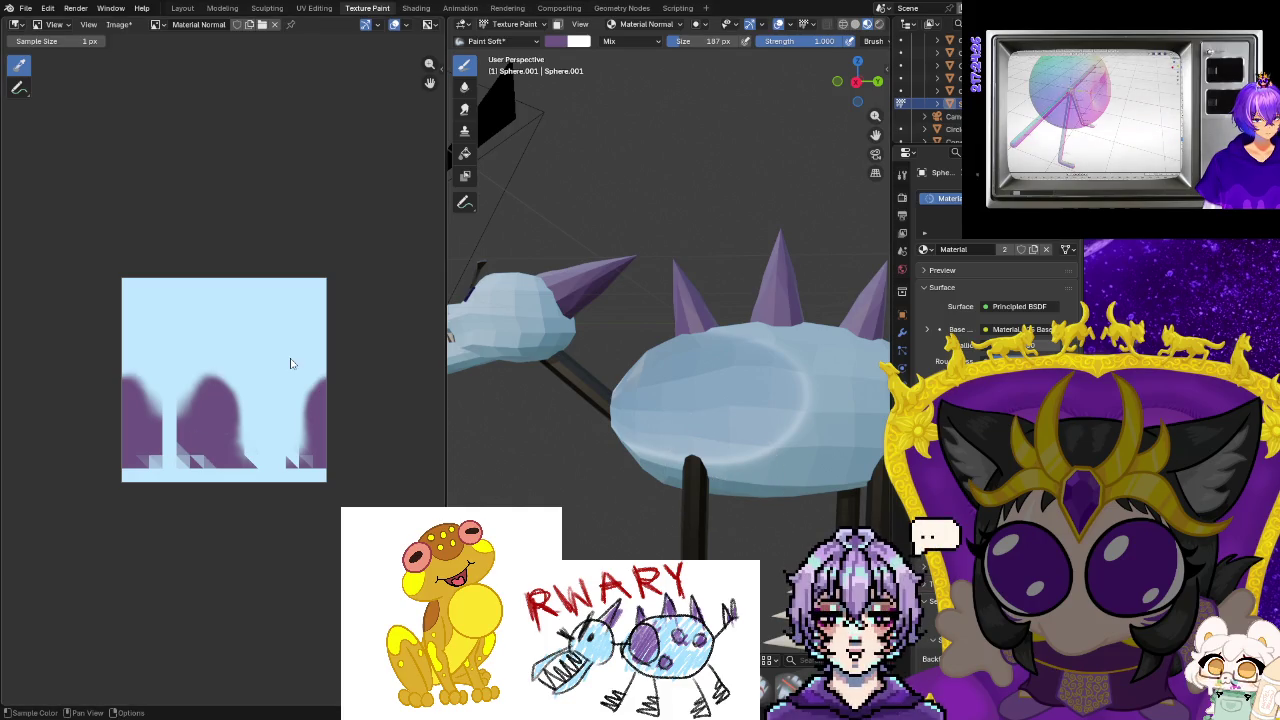
{"action": "scroll", "coordinate": [640, 515], "scroll_direction": "down", "scroll_amount": 5}
{"action": "key", "text": "ctrl+z"}
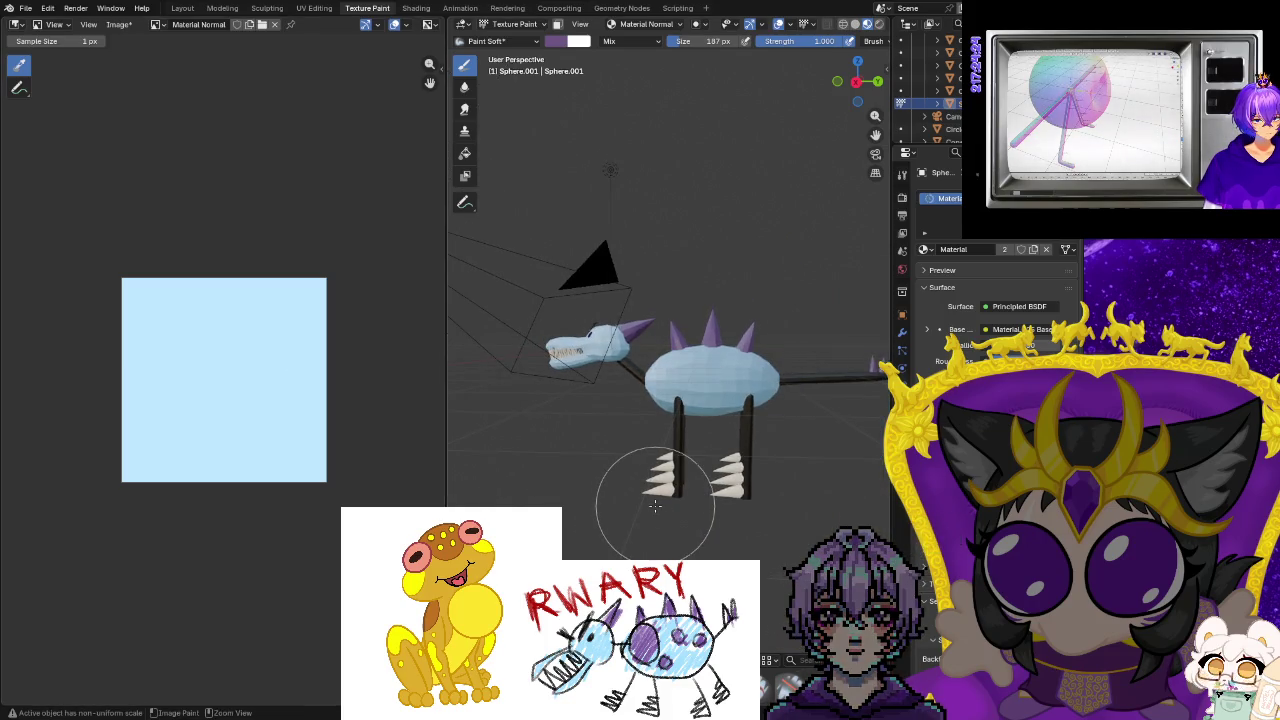
Undo back to object mode with the body, try assigning the plain Material, then undo.
{"action": "key", "text": "ctrl+z"}
{"action": "key", "text": "ctrl+z"}
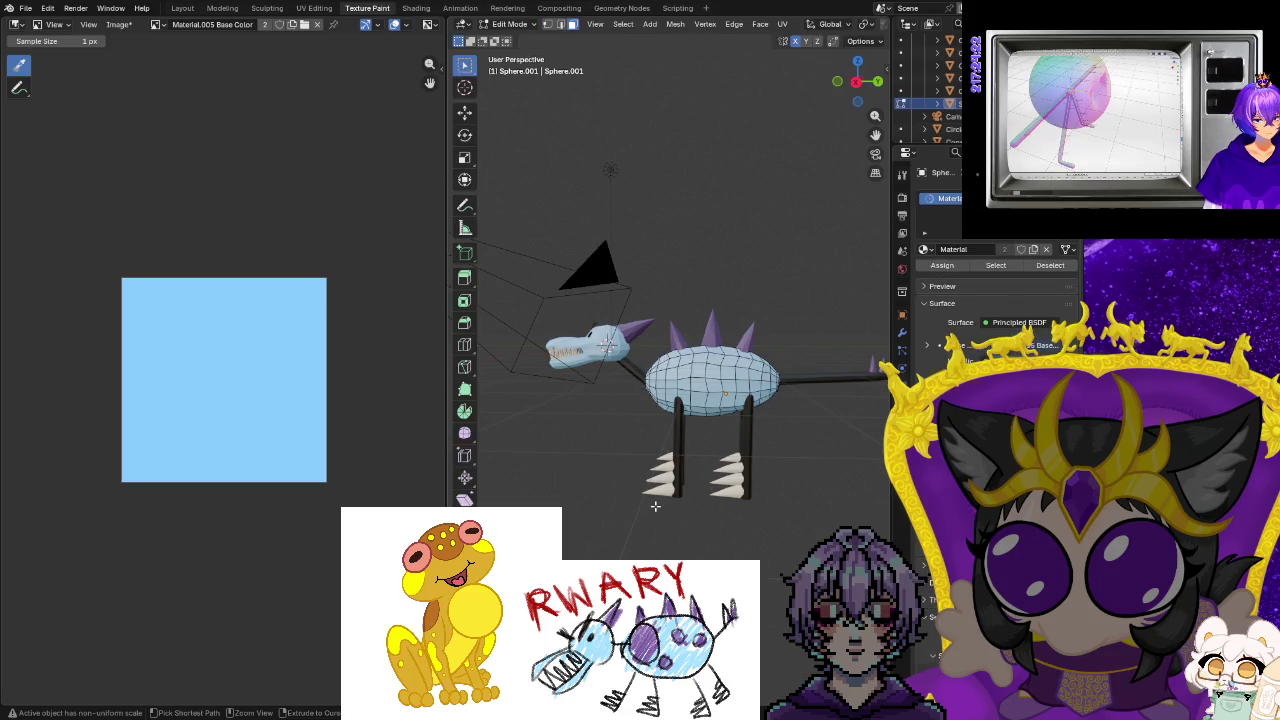
{"action": "key", "text": "ctrl+z"}
{"action": "key", "text": "ctrl+z"}
{"action": "key", "text": "ctrl+z"}
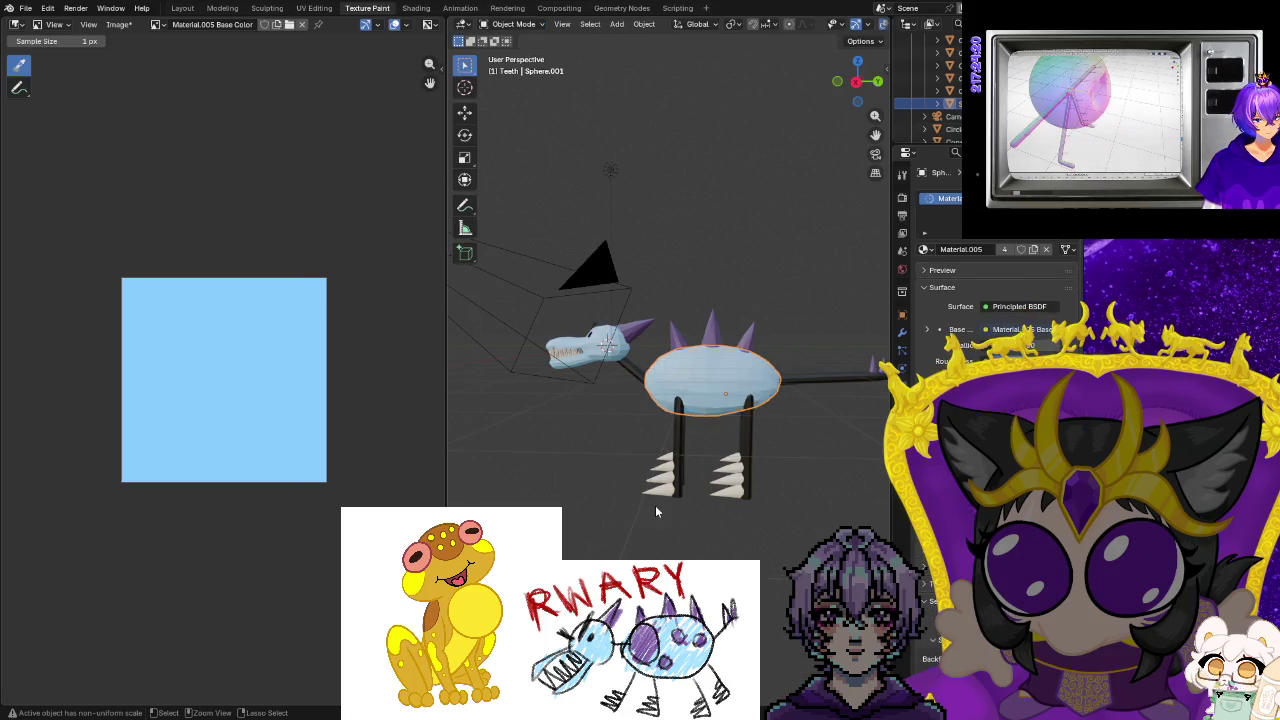
{"action": "key", "text": "ctrl+z"}
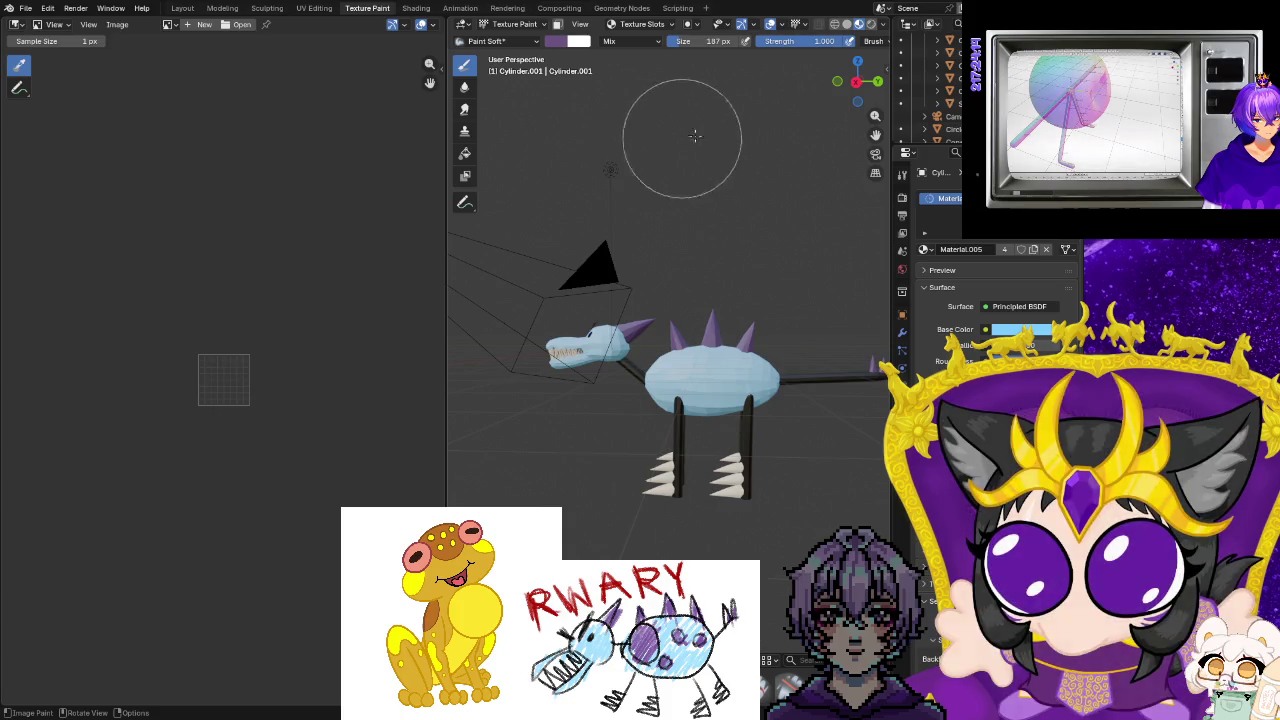
{"action": "left_click", "coordinate": [676, 25]}
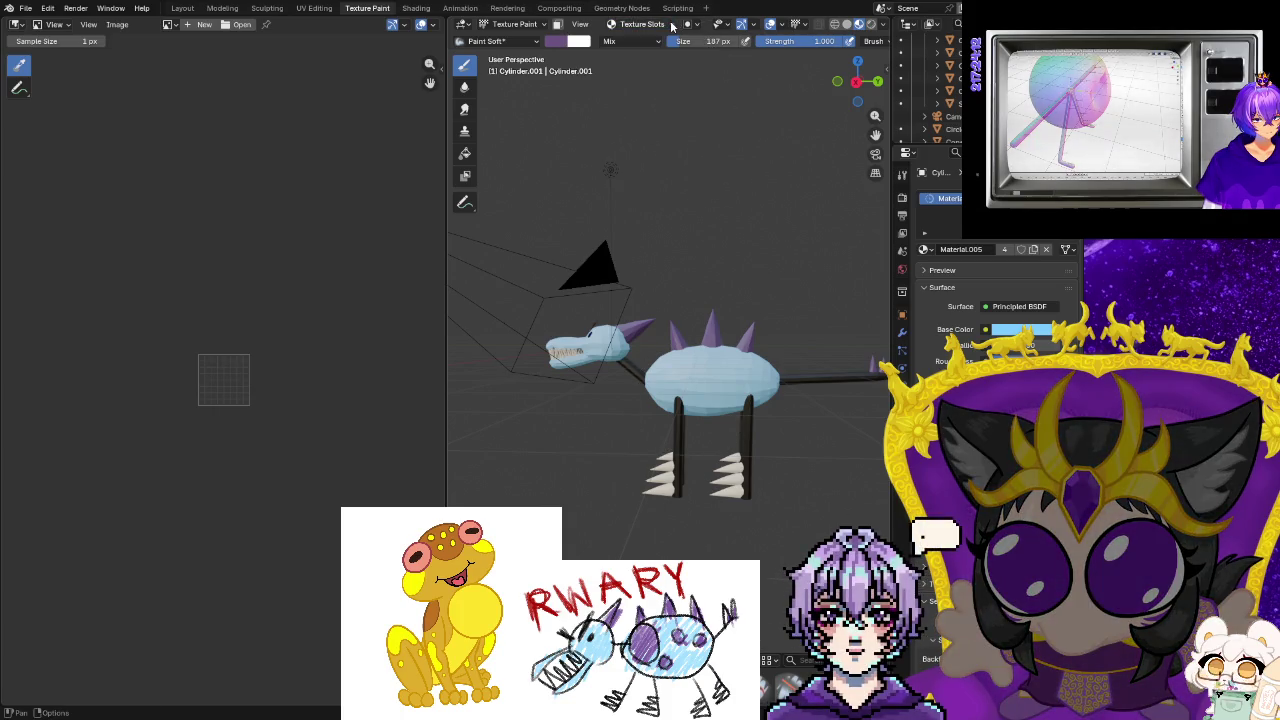
{"action": "scroll", "coordinate": [800, 461], "scroll_direction": "up", "scroll_amount": 3}
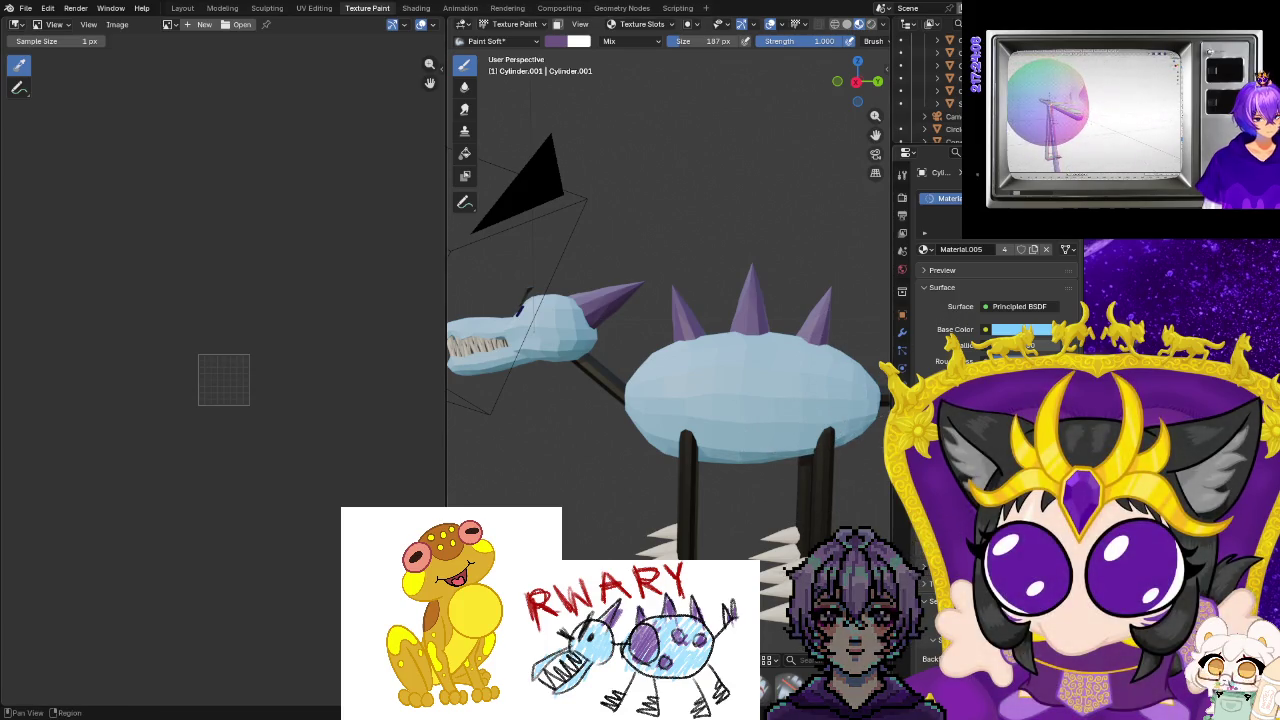
{"action": "left_click", "coordinate": [925, 249]}
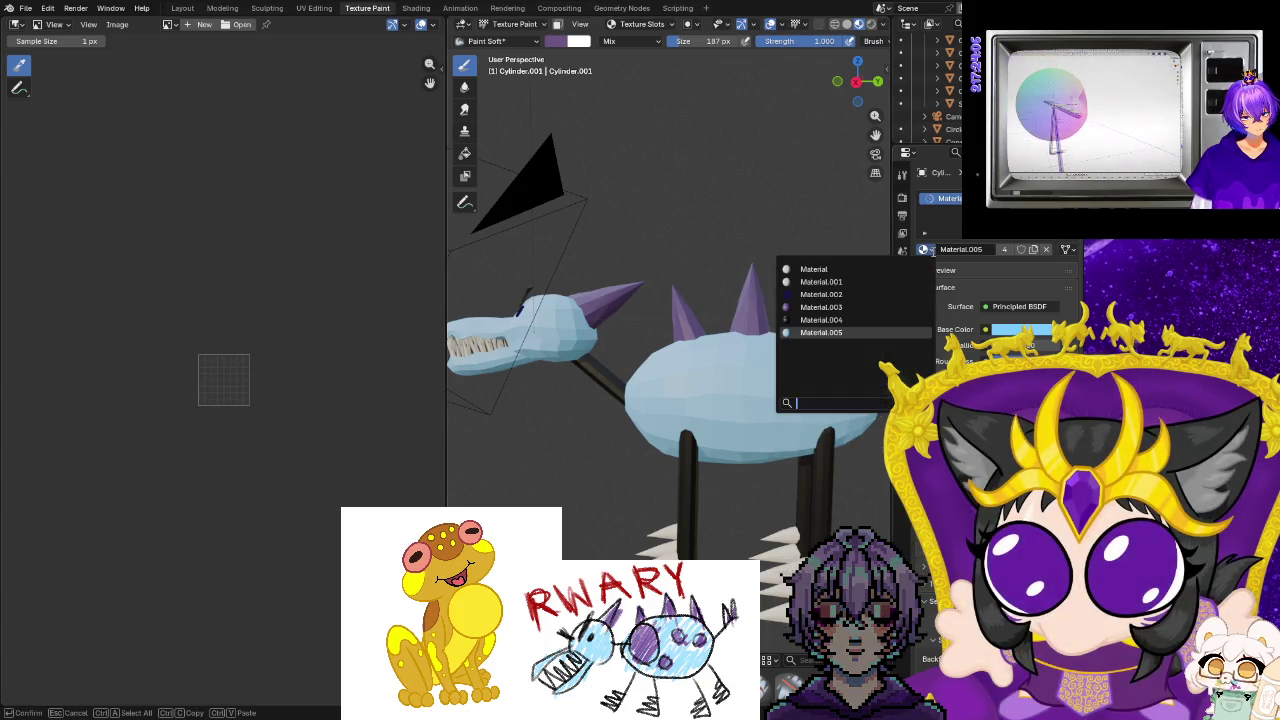
{"action": "left_click", "coordinate": [860, 269]}
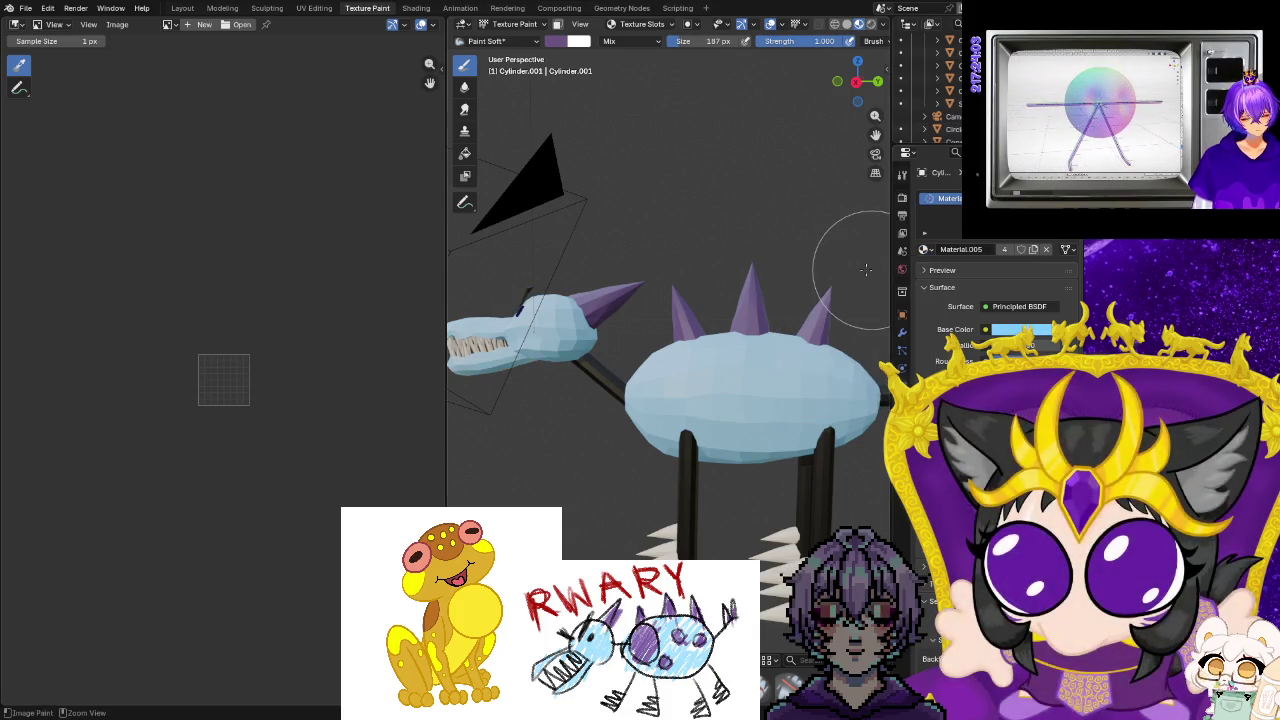
{"action": "key", "text": "ctrl+z"}
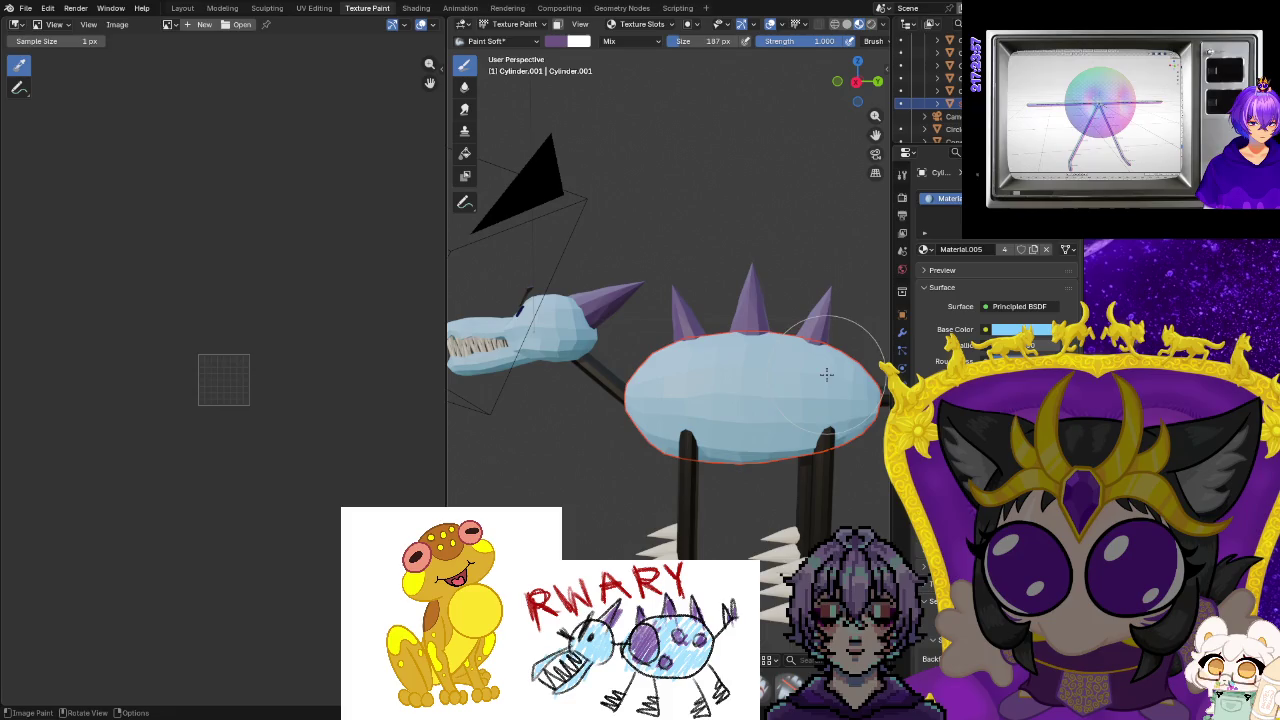
Switch the body to the plain white 'Material' and list its paint slot types.
{"action": "left_click", "coordinate": [930, 250]}
{"action": "left_click", "coordinate": [830, 269]}
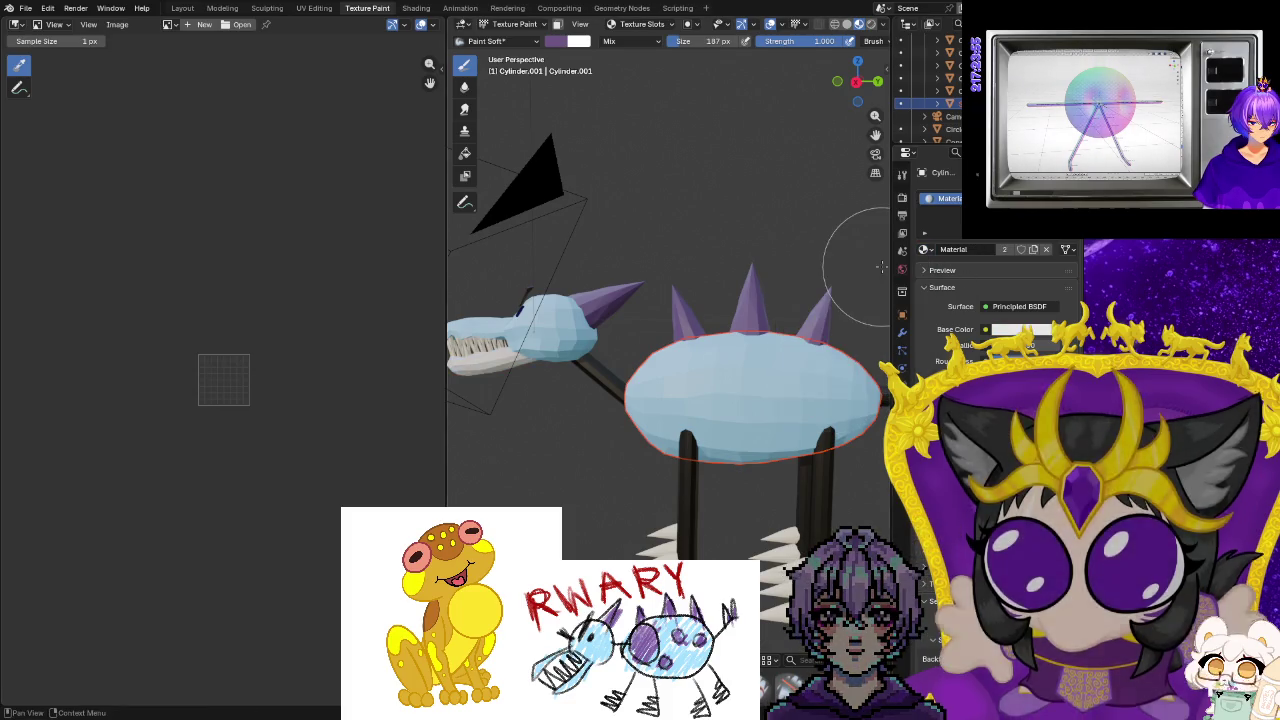
{"action": "left_click", "coordinate": [643, 24]}
{"action": "left_click", "coordinate": [665, 48]}
{"action": "left_click", "coordinate": [655, 62]}
{"action": "left_click", "coordinate": [694, 74]}
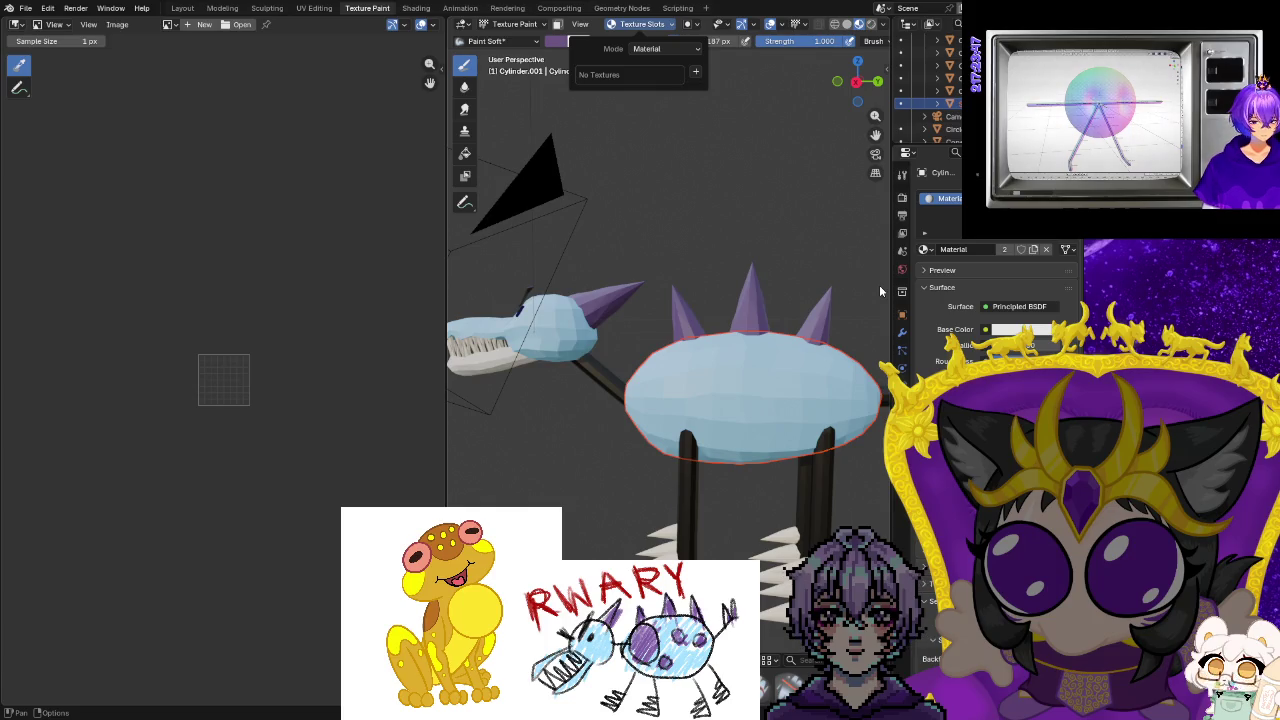
Return the body to Material.005, undoing a trial switch to the white Material.
{"action": "left_click", "coordinate": [815, 255]}
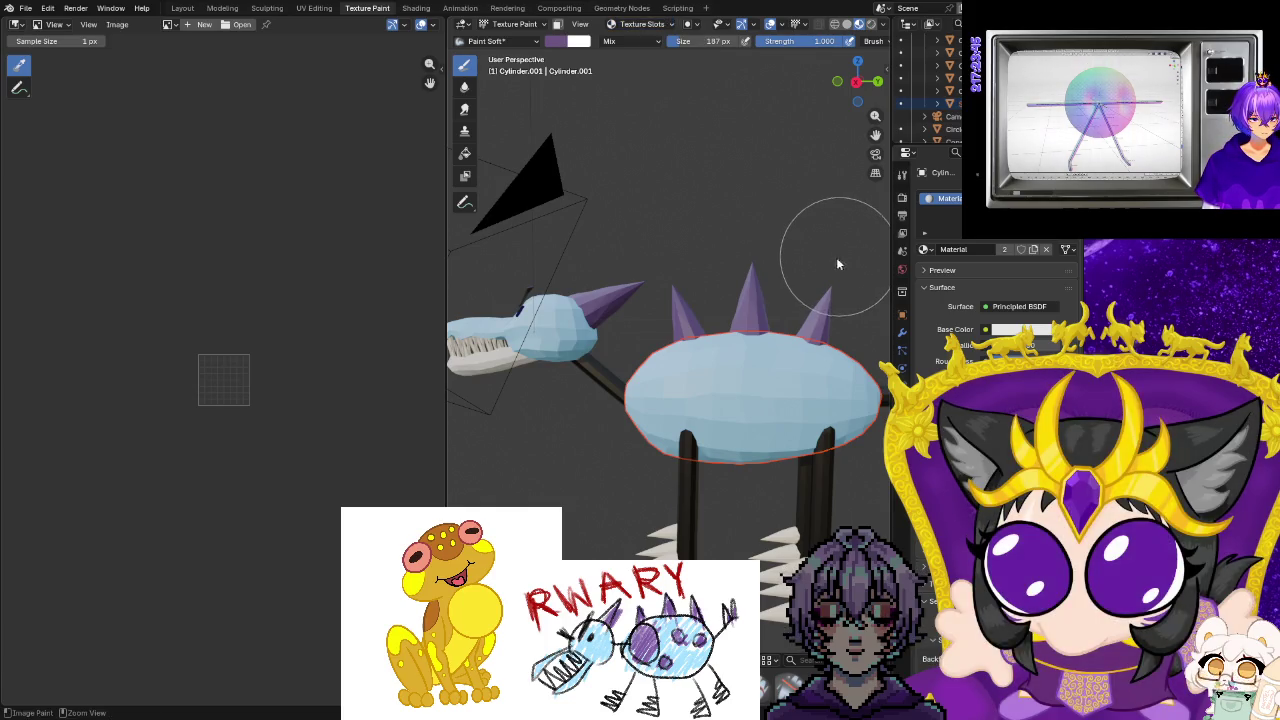
{"action": "key", "text": "ctrl+z"}
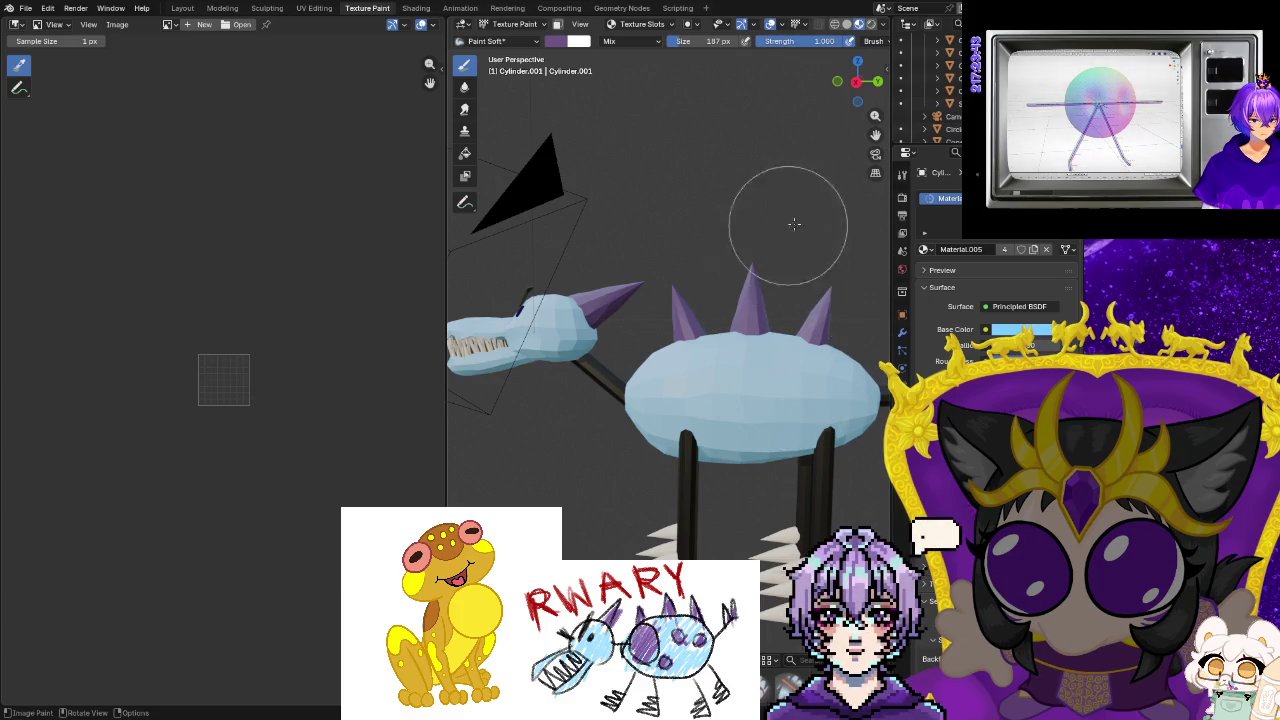
{"action": "left_click", "coordinate": [940, 103]}
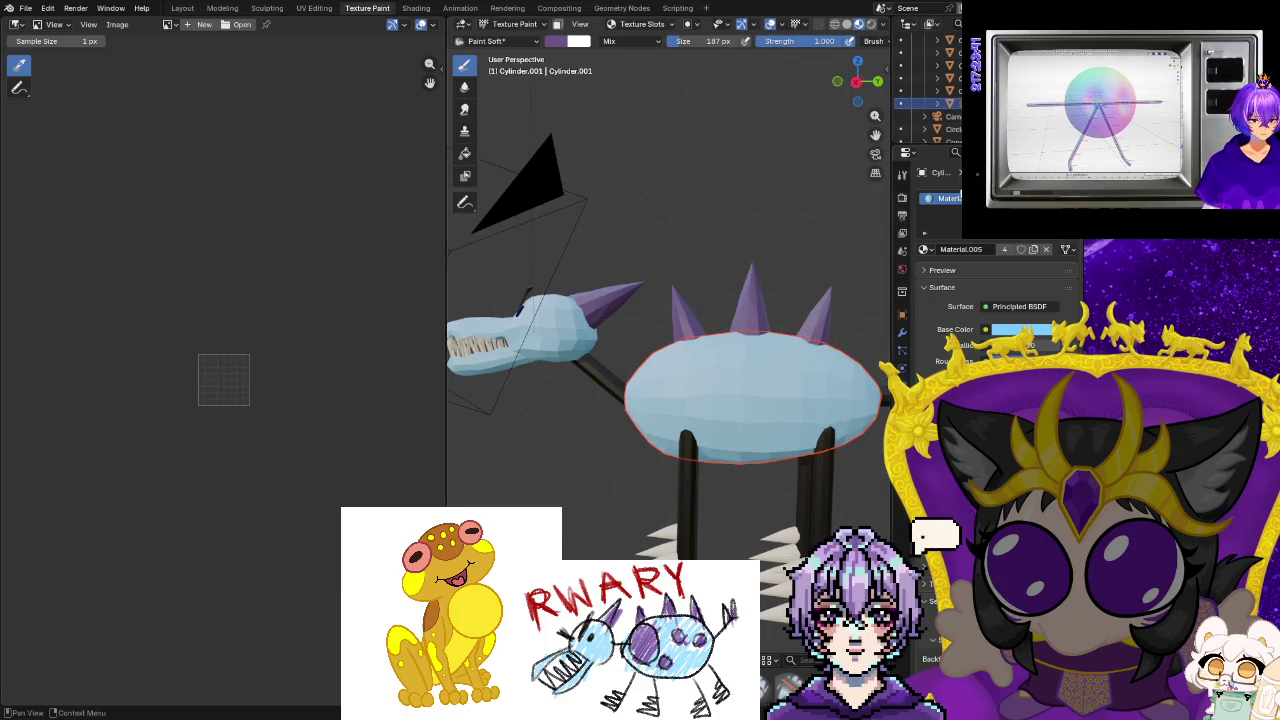
{"action": "left_click", "coordinate": [925, 251]}
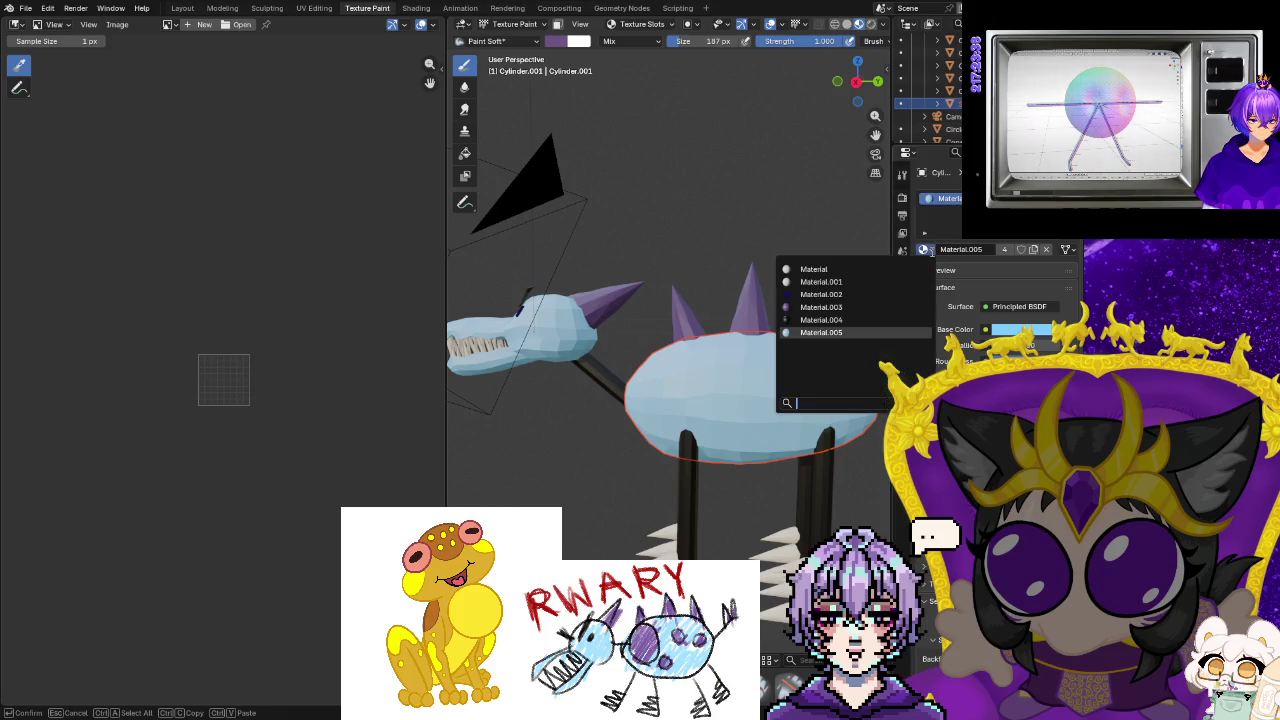
{"action": "left_click", "coordinate": [860, 270]}
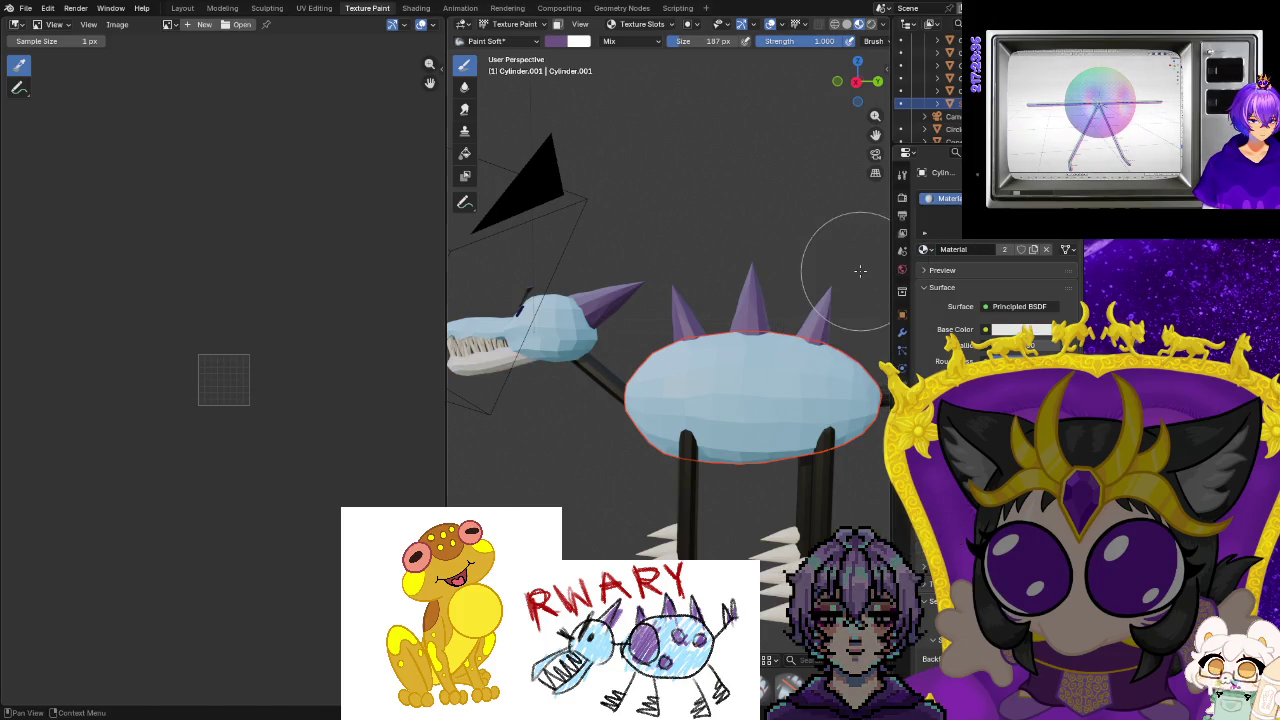
{"action": "key", "text": "ctrl+z"}
Bring up the brush settings, zoom out, and open the File menu.
{"action": "right_click", "coordinate": [785, 217]}
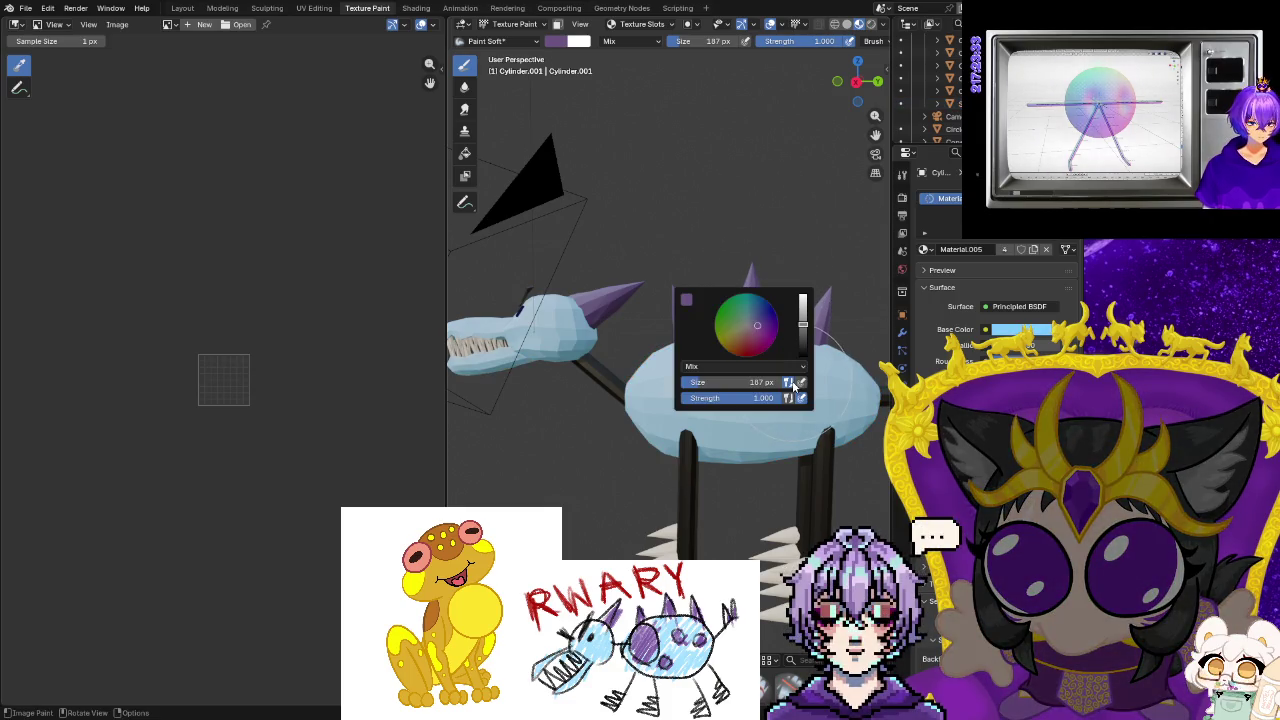
{"action": "scroll", "coordinate": [731, 257], "scroll_direction": "down", "scroll_amount": 3}
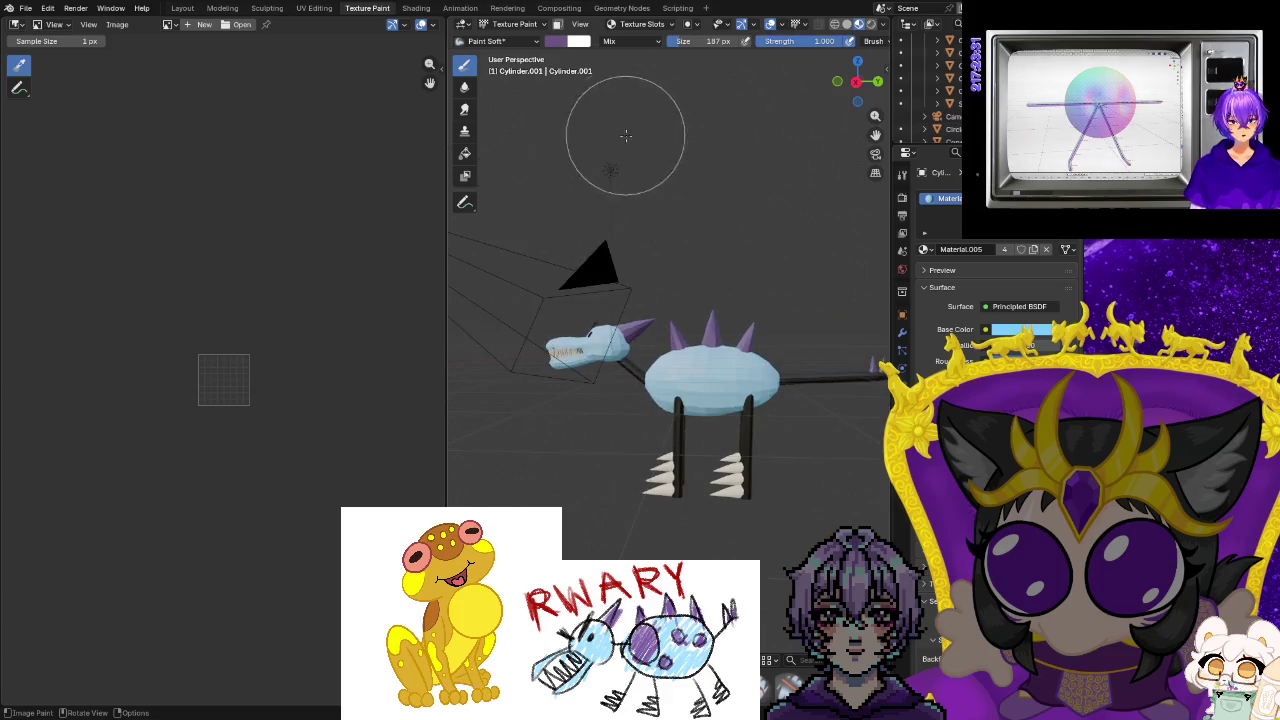
{"action": "left_click", "coordinate": [25, 8]}
{"action": "mouse_move", "coordinate": [48, 73]}
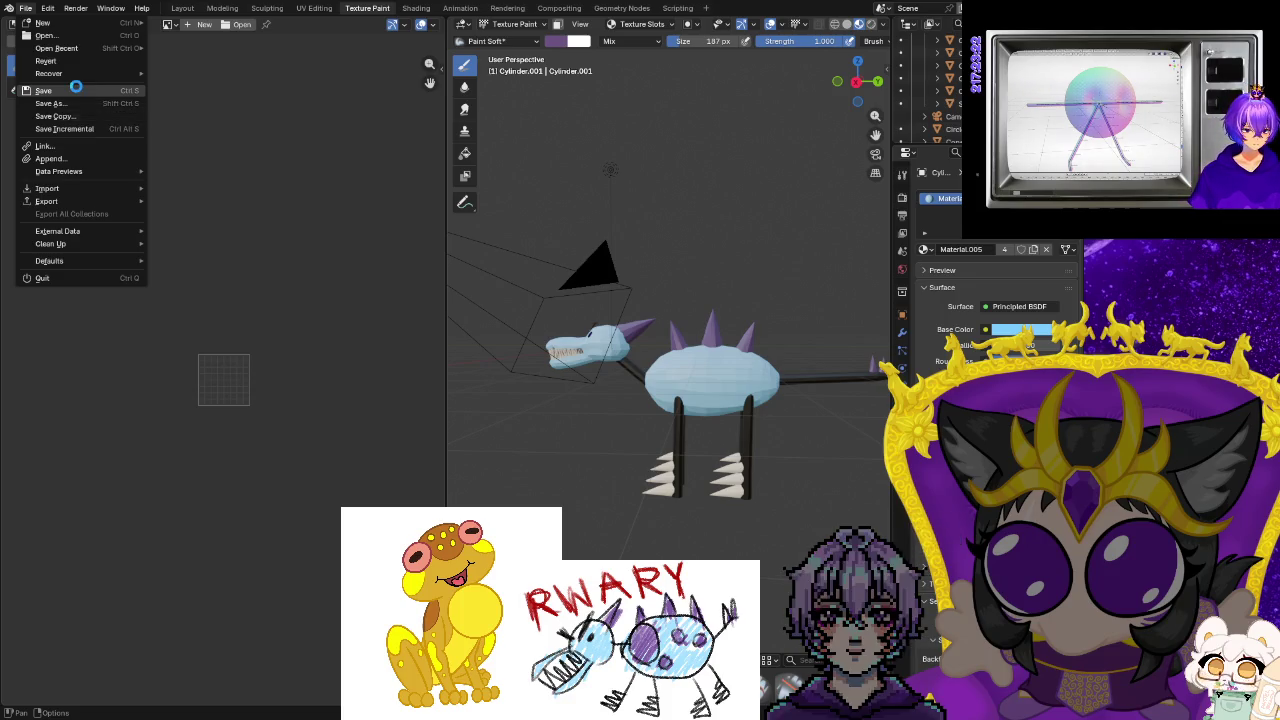
Save the blend file and orbit to face the toothy head in UV Editing.
{"action": "left_click", "coordinate": [76, 90]}
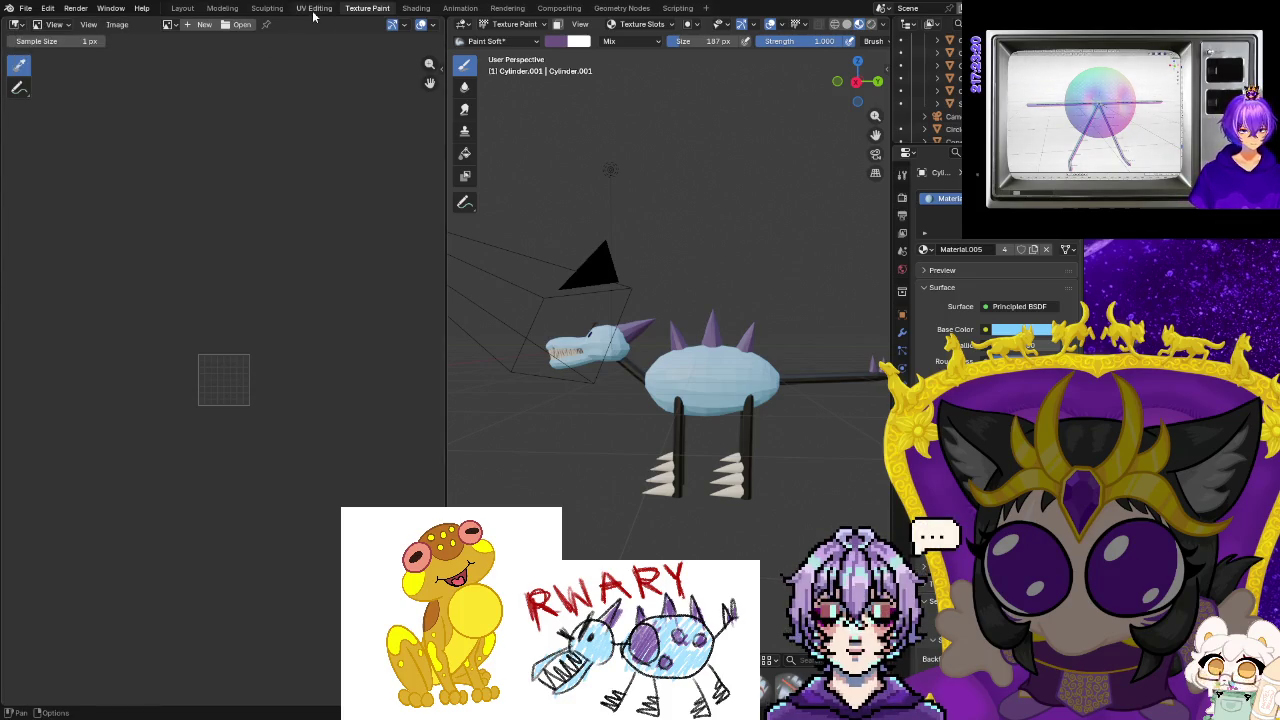
{"action": "left_click", "coordinate": [314, 8]}
{"action": "middle_click_drag", "start_coordinate": [510, 244], "coordinate": [636, 208]}
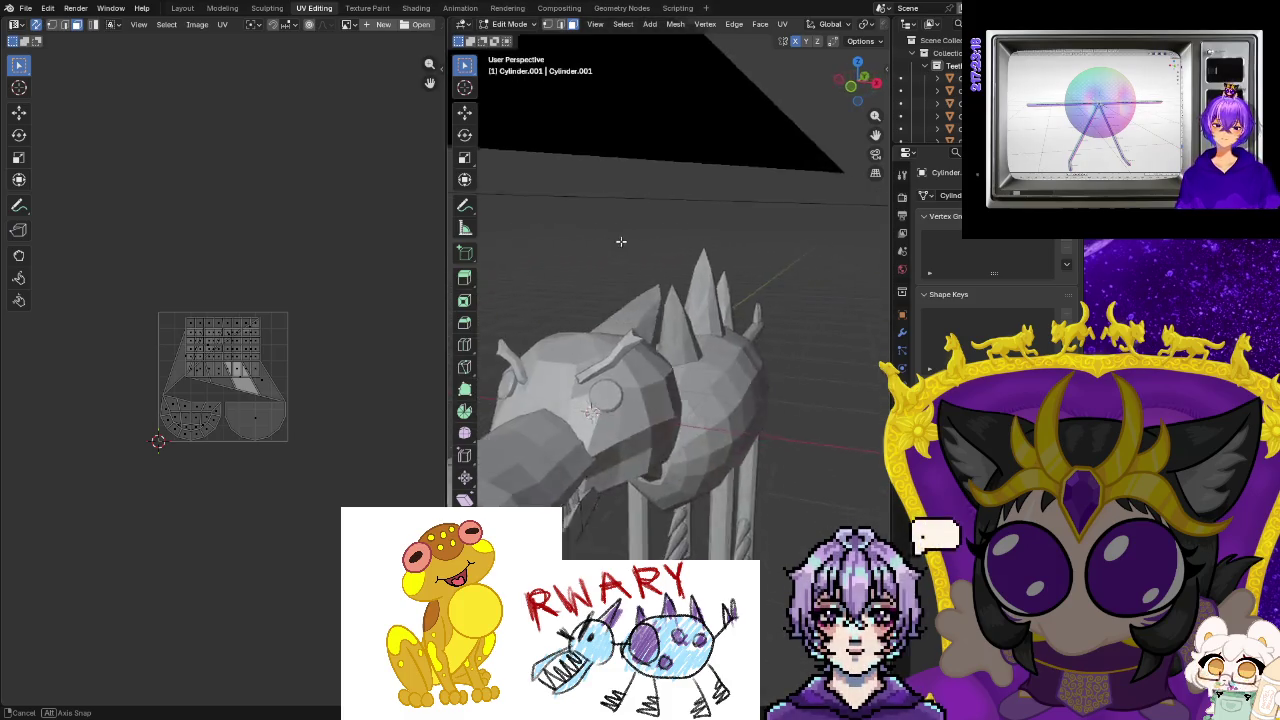
Orbit to view the whole creature from the side and return to the Layout workspace.
{"action": "left_click", "coordinate": [370, 9]}
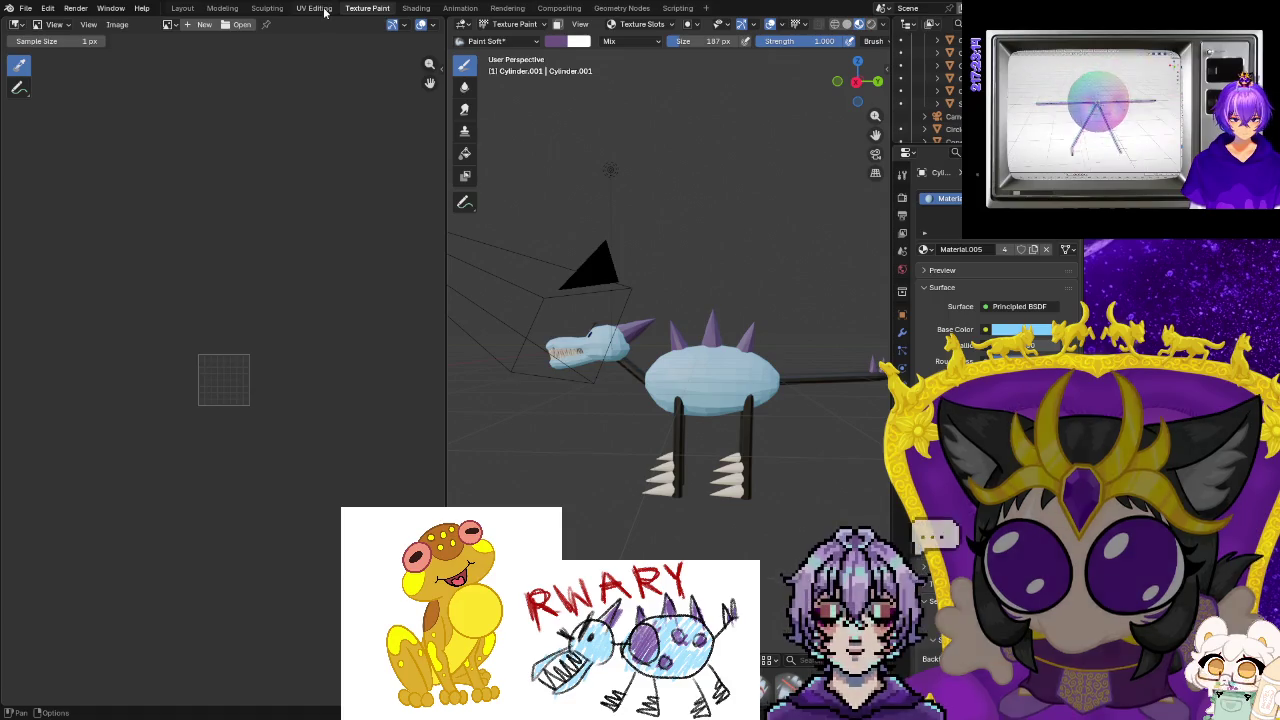
{"action": "left_click", "coordinate": [322, 9]}
{"action": "mouse_move", "coordinate": [642, 232]}
{"action": "middle_mouse_down"}
{"action": "mouse_move", "coordinate": [648, 355]}
{"action": "mouse_move", "coordinate": [580, 345]}
{"action": "middle_mouse_up"}
{"action": "scroll", "coordinate": [648, 355], "scroll_direction": "down", "scroll_amount": 3}
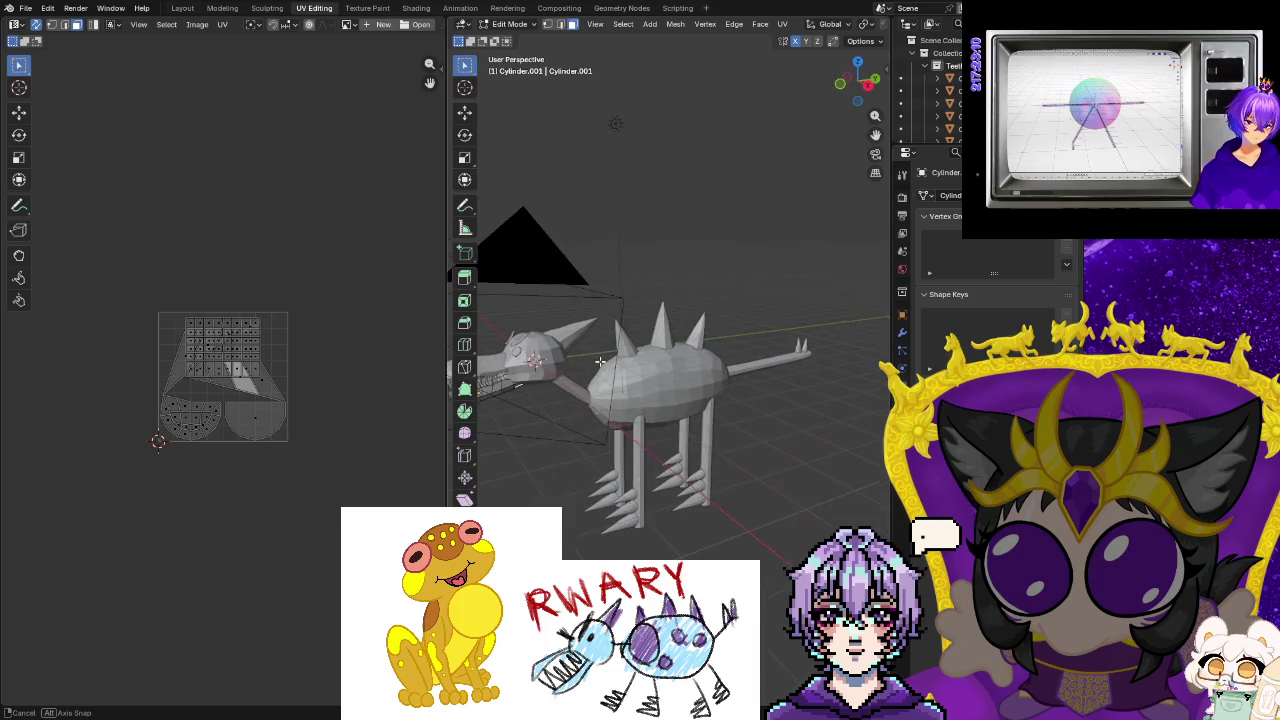
{"action": "left_click", "coordinate": [176, 9]}
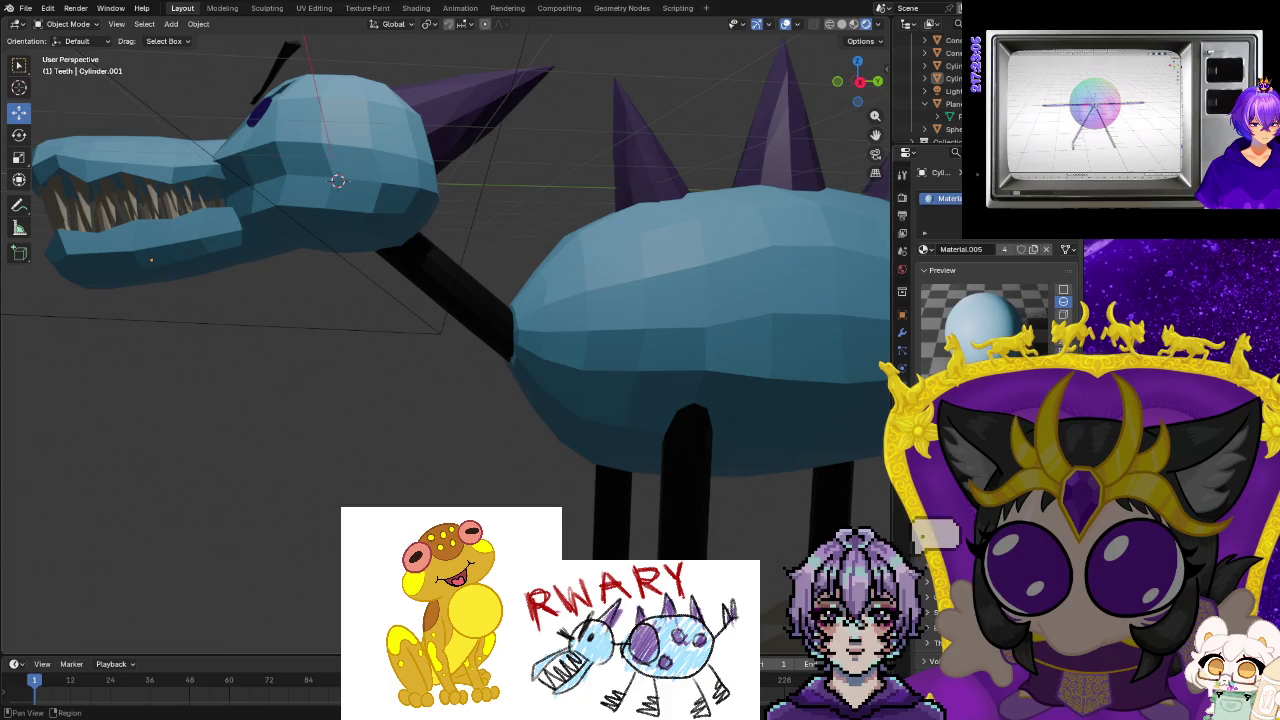
Add a new texture to the paint brush, browsing the texture list without picking one.
{"action": "left_click", "coordinate": [902, 174]}
{"action": "left_click", "coordinate": [902, 386]}
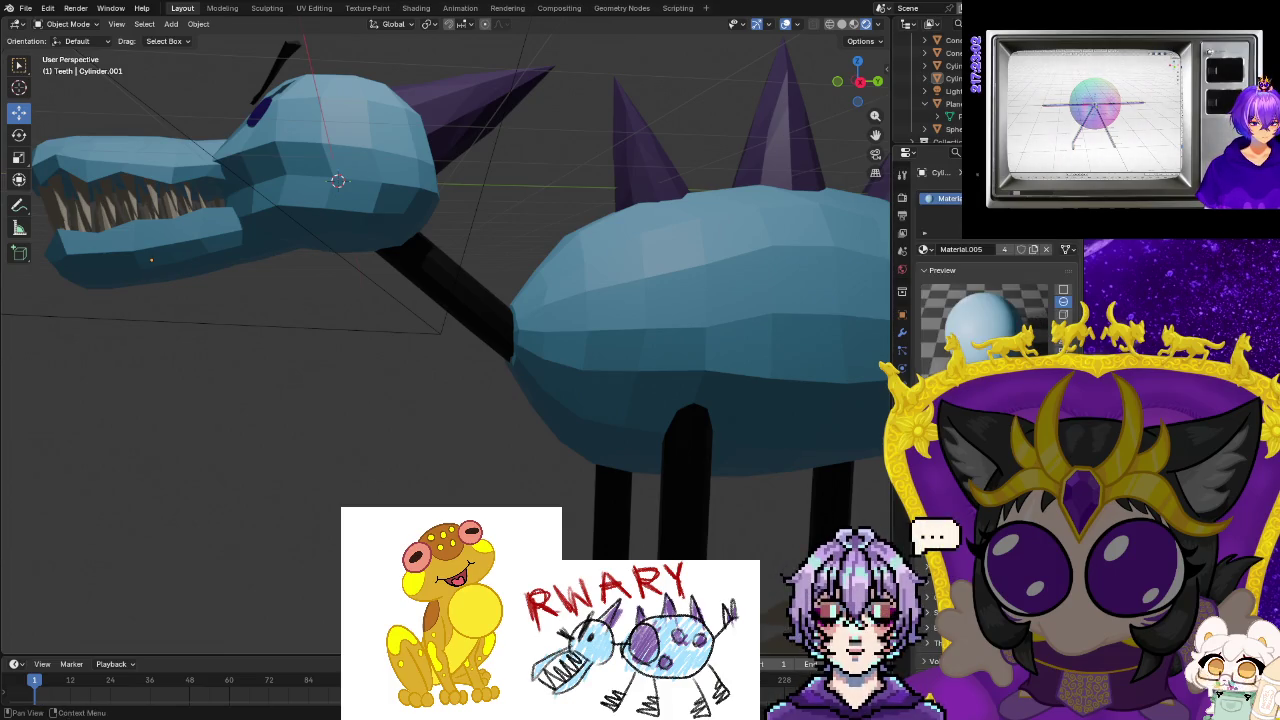
{"action": "left_click", "coordinate": [902, 174]}
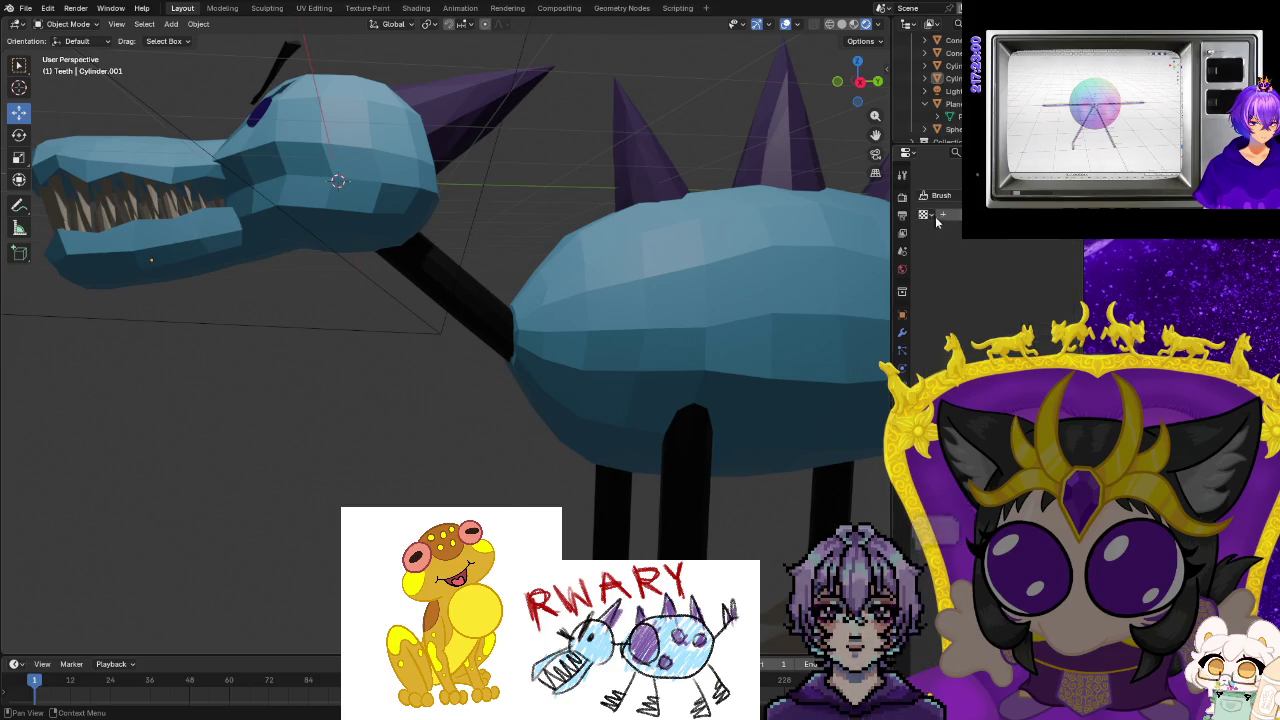
{"action": "left_click", "coordinate": [941, 215]}
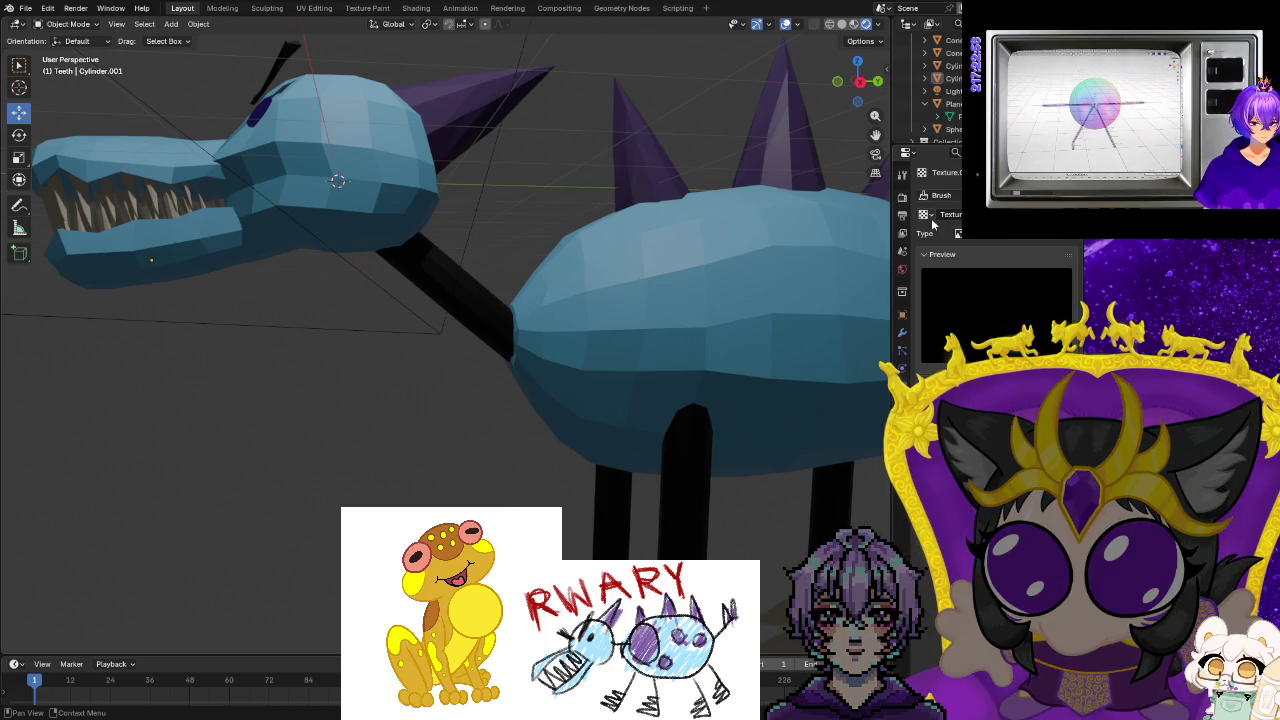
{"action": "left_click", "coordinate": [958, 233]}
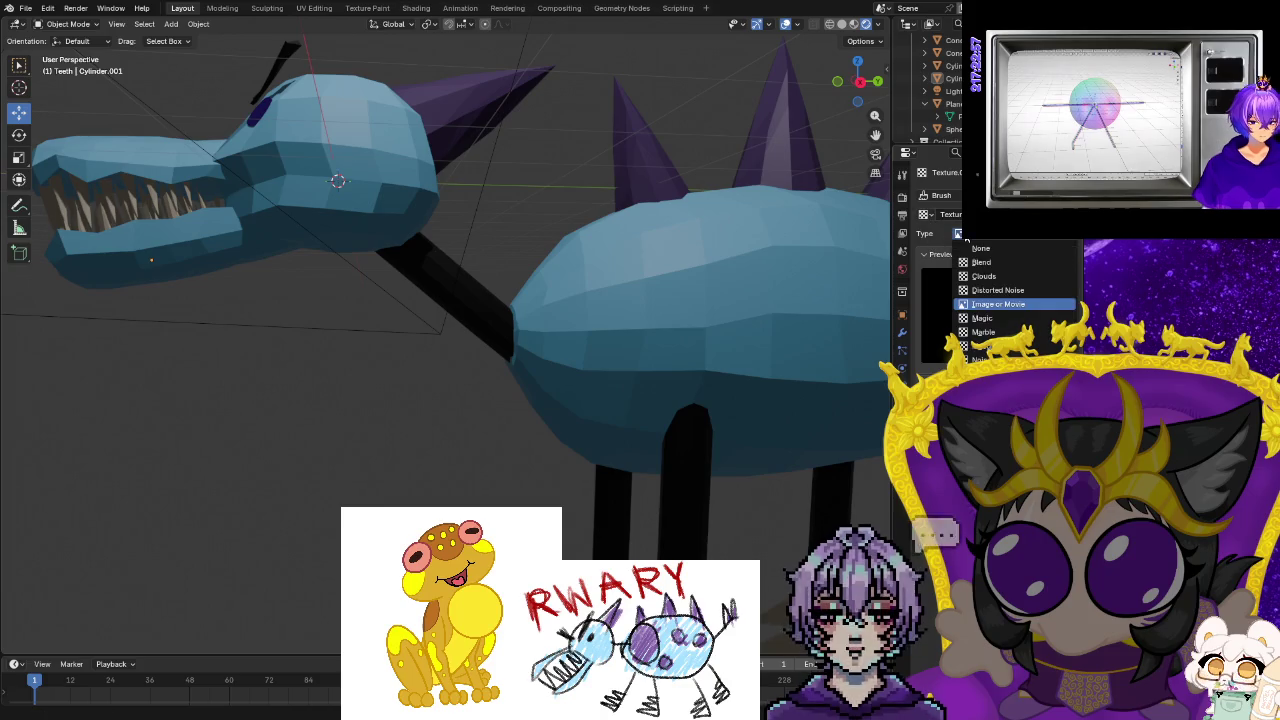
{"action": "left_click", "coordinate": [925, 214]}
{"action": "key", "text": "Escape"}
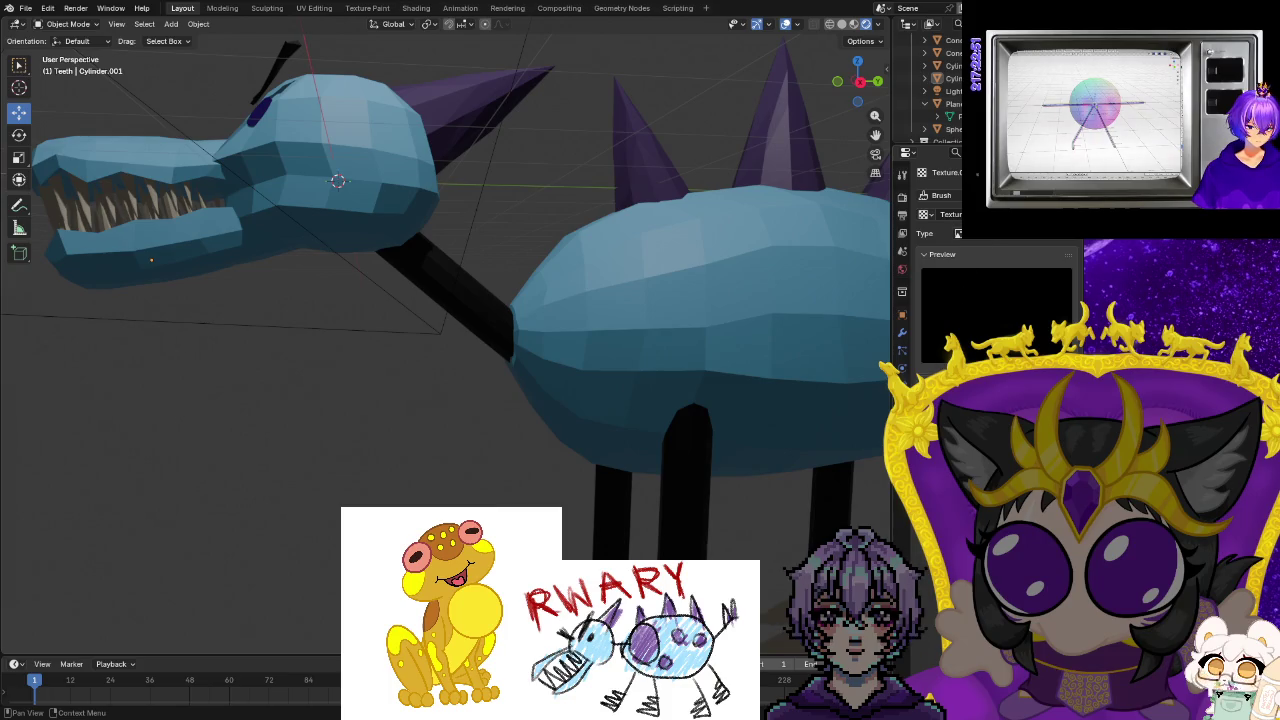
Show the material and brush texture settings before returning to the Texture Paint workspace.
{"action": "left_click", "coordinate": [902, 386]}
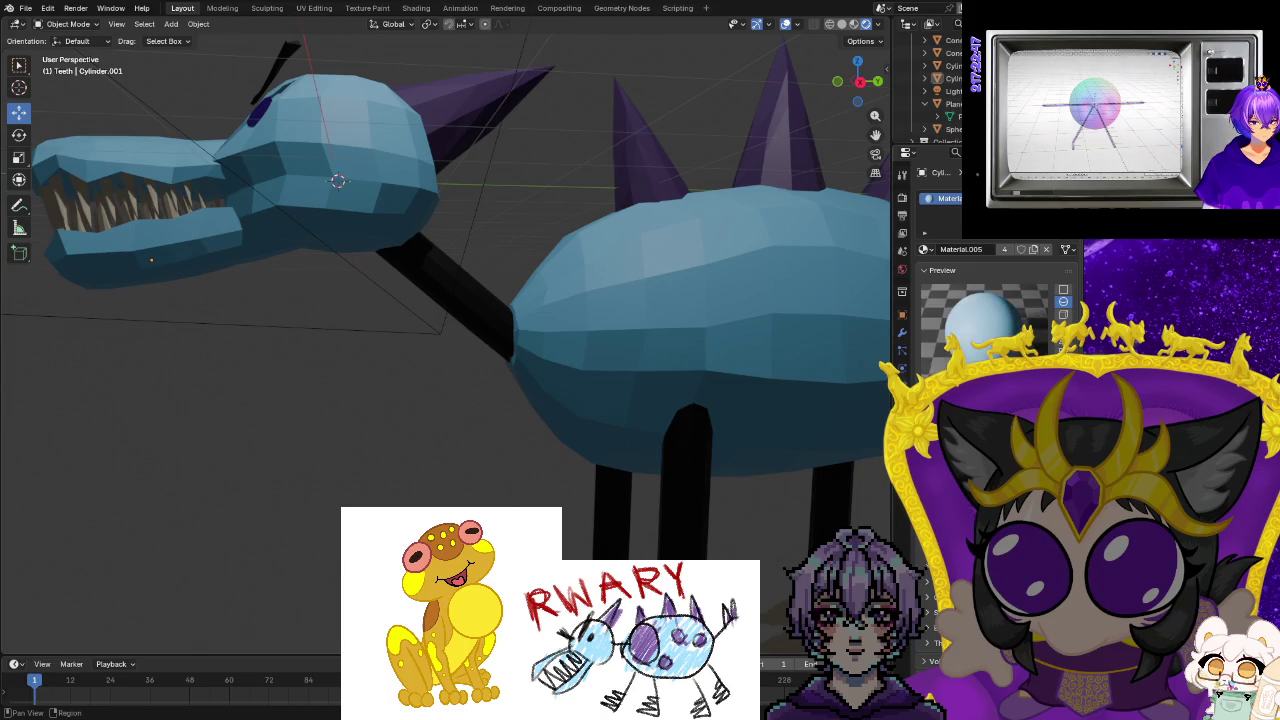
{"action": "left_click", "coordinate": [902, 404]}
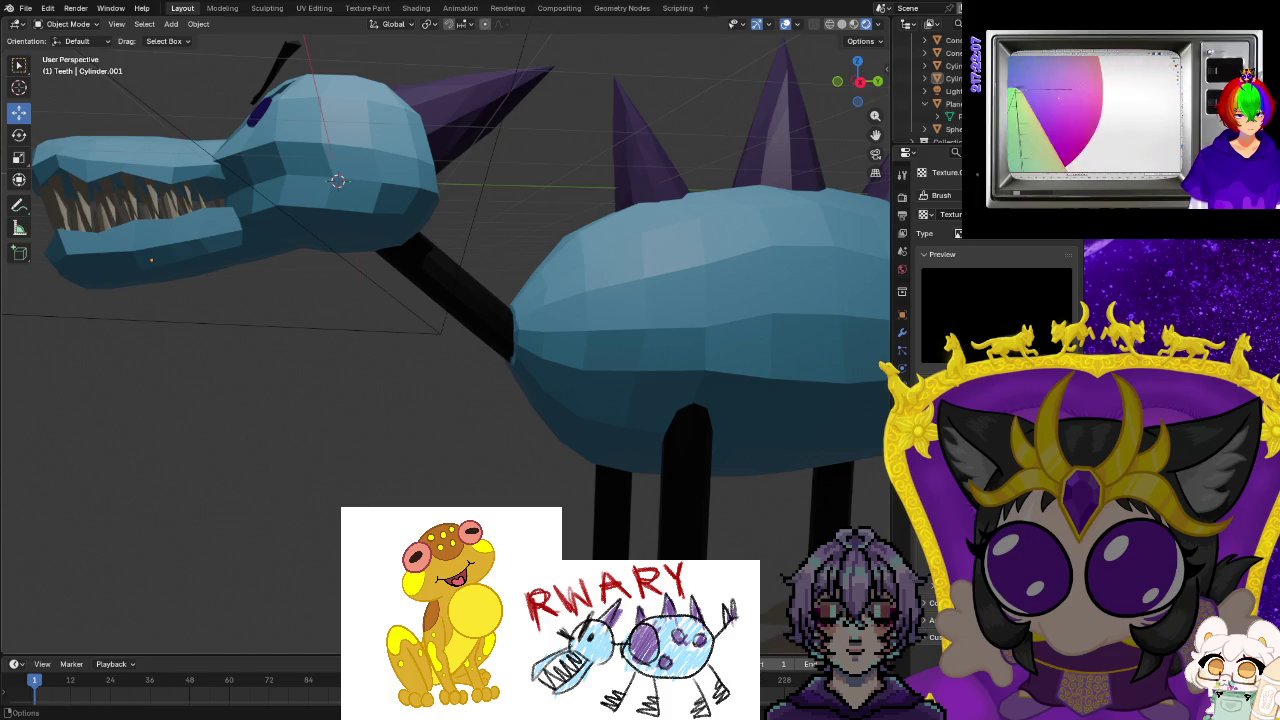
{"action": "left_click", "coordinate": [360, 8]}
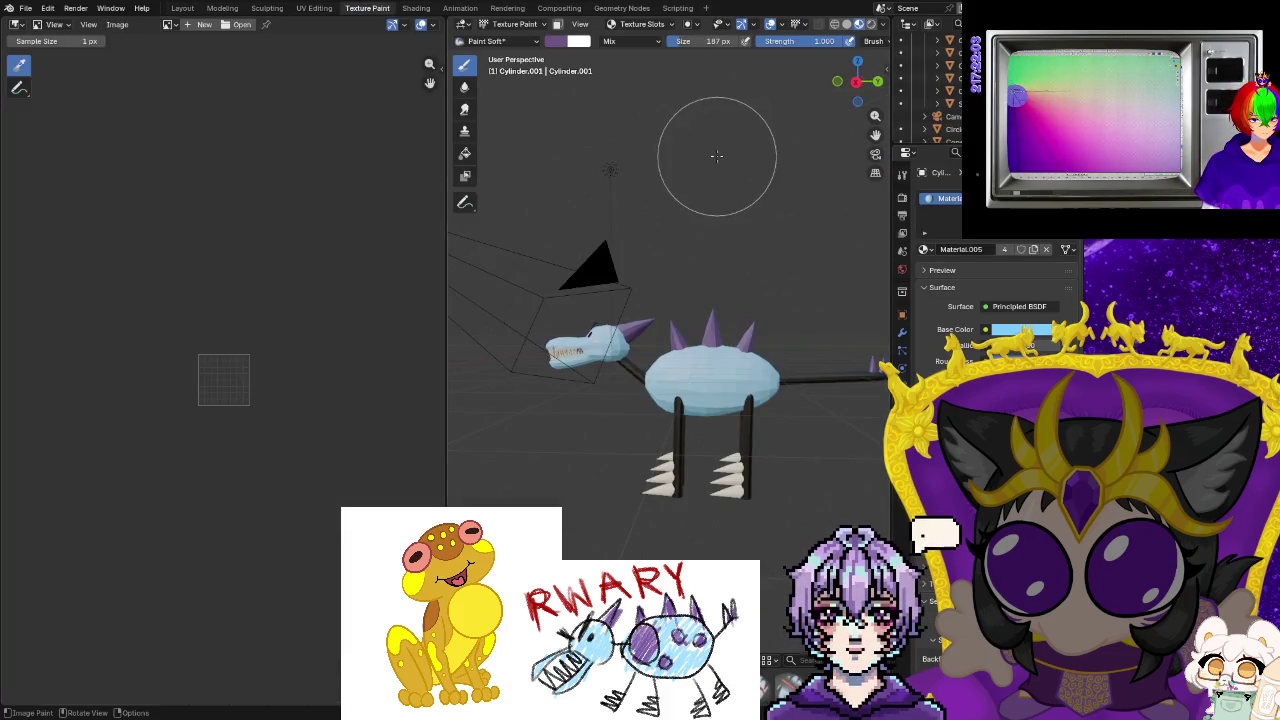
Switch the Texture Paint view to Solid shading and orbit to the creature's other side.
{"action": "scroll", "coordinate": [766, 290], "scroll_direction": "up", "scroll_amount": 2}
{"action": "scroll", "coordinate": [634, 214], "scroll_direction": "down", "scroll_amount": 3}
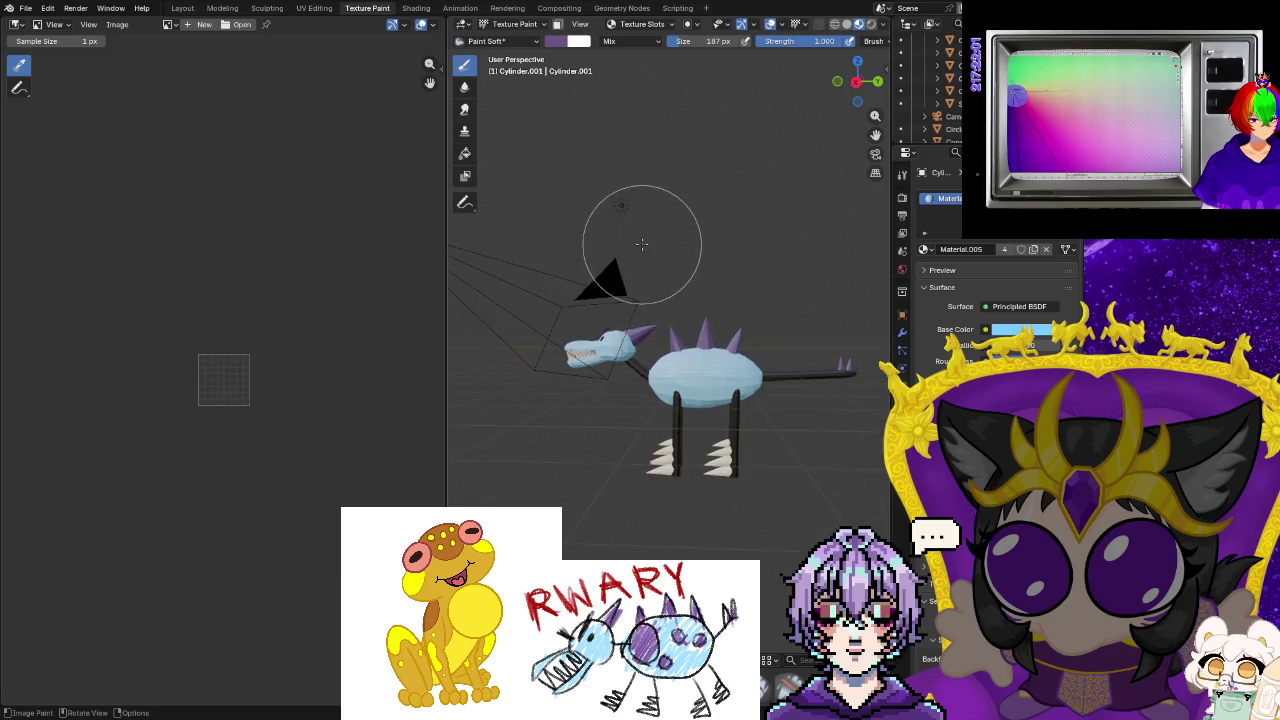
{"action": "left_click", "coordinate": [846, 24]}
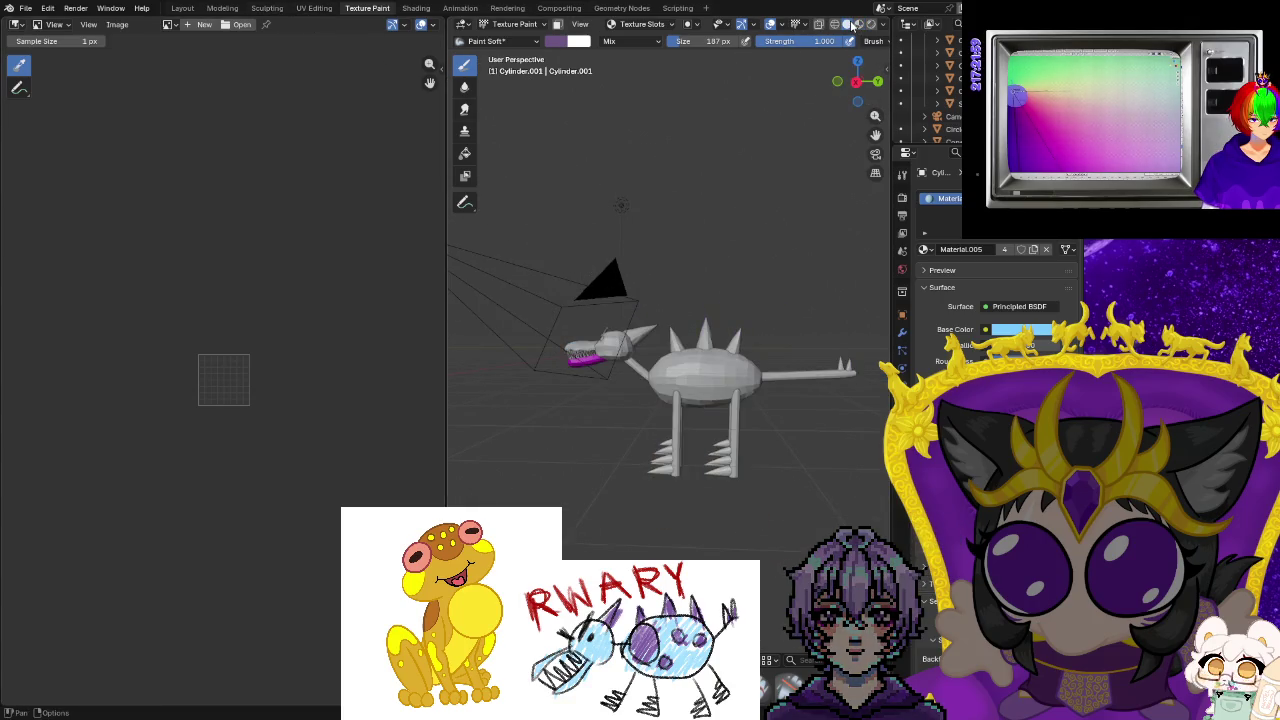
{"action": "middle_click_drag", "start_coordinate": [517, 316], "coordinate": [777, 343]}
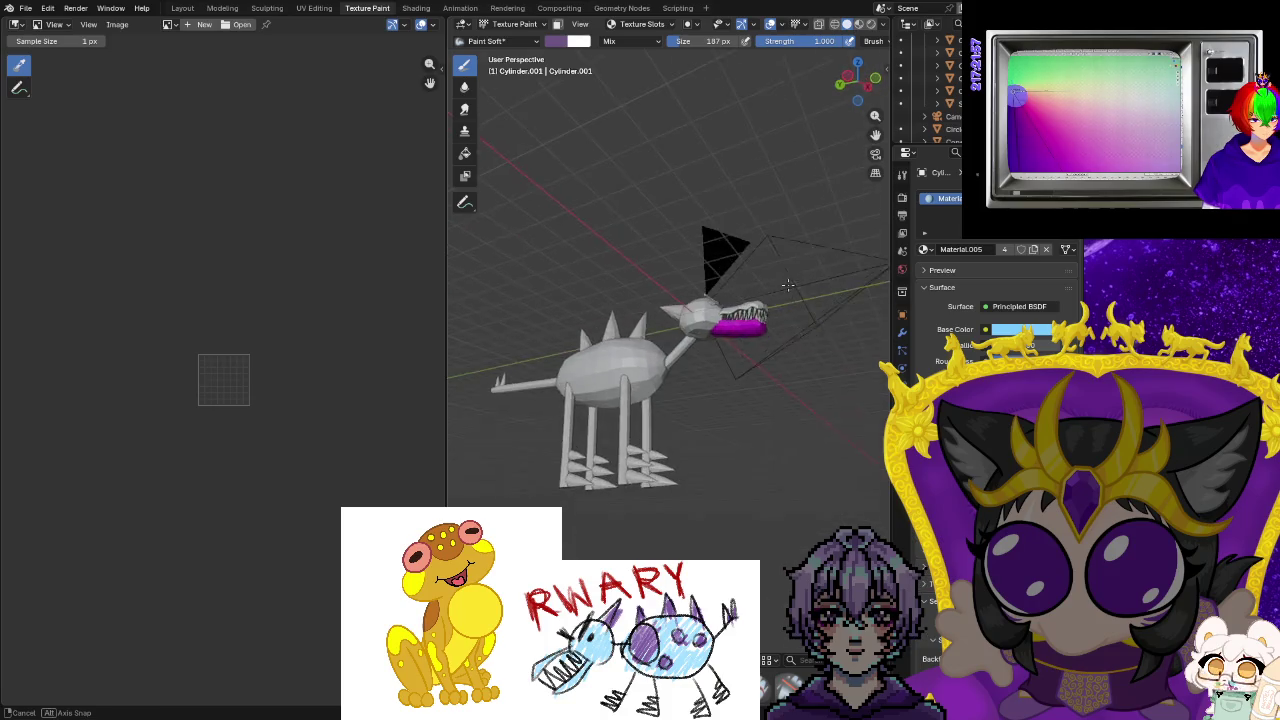
In Layout, orbit to a close side view of the head and body in Material Preview.
{"action": "left_click", "coordinate": [182, 8]}
{"action": "middle_click_drag", "start_coordinate": [501, 333], "coordinate": [840, 18]}
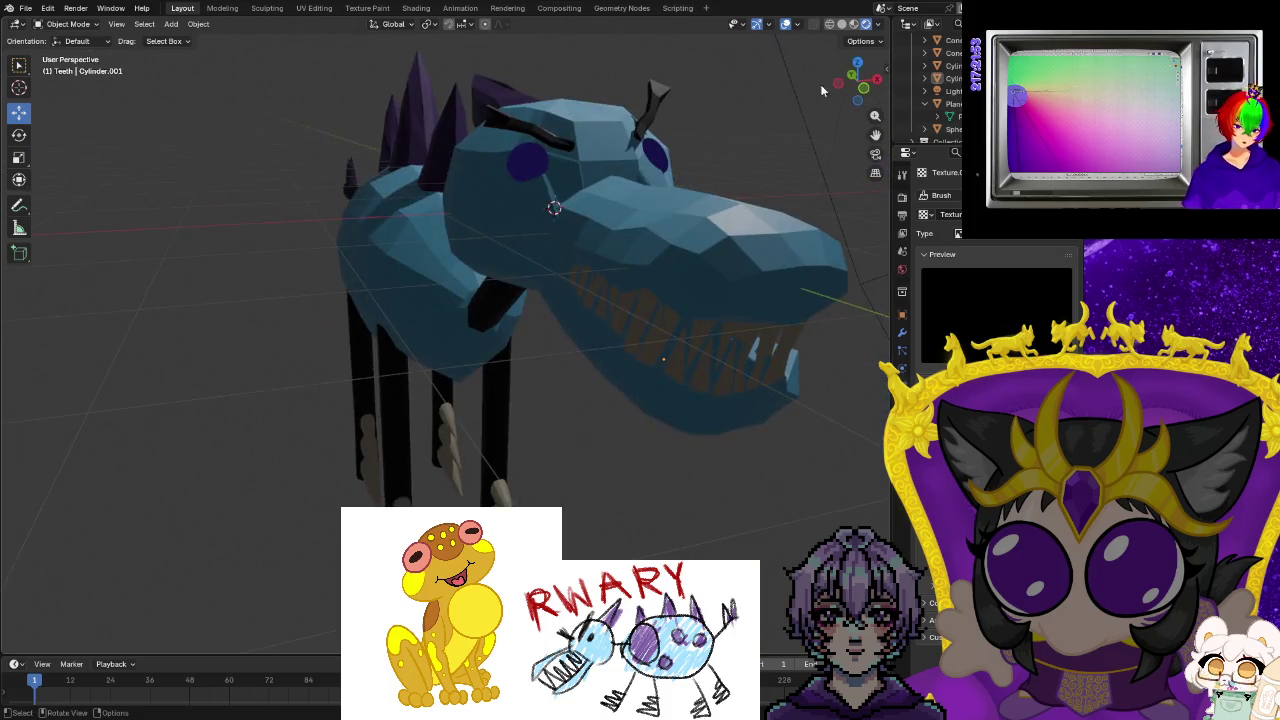
{"action": "left_click", "coordinate": [841, 24]}
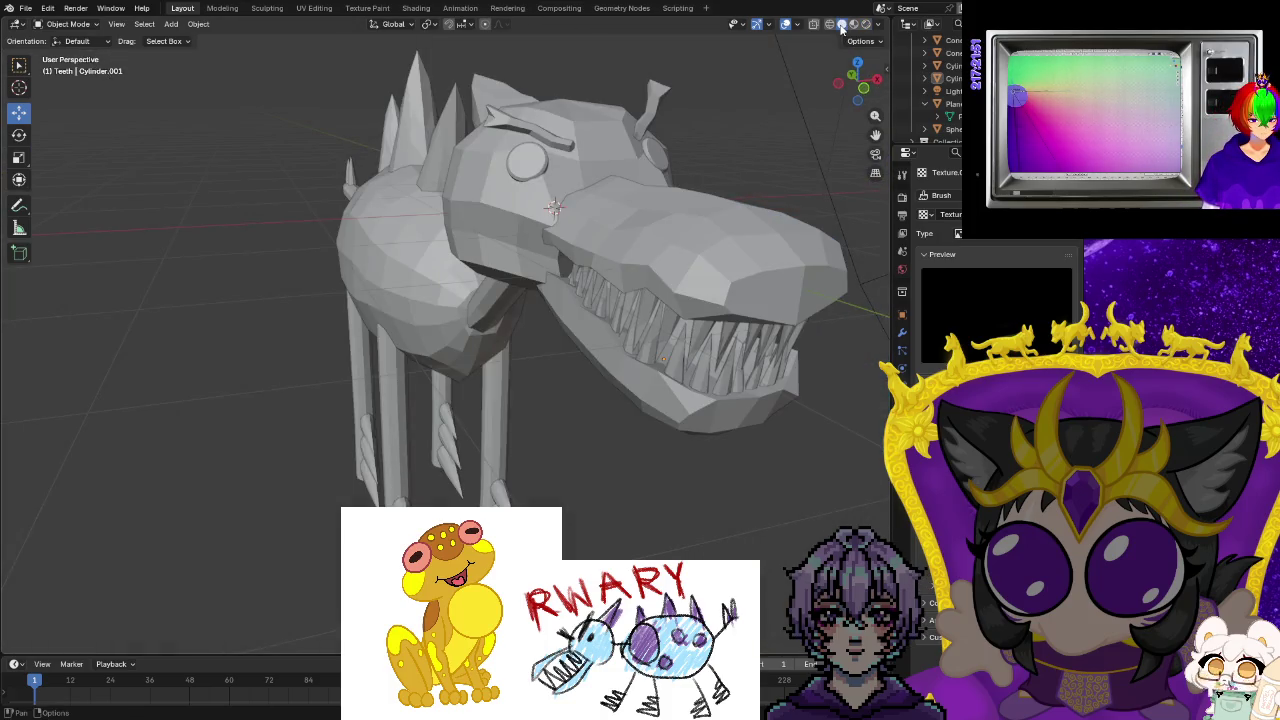
{"action": "left_click", "coordinate": [853, 24]}
{"action": "middle_click_drag", "start_coordinate": [838, 147], "coordinate": [661, 281]}
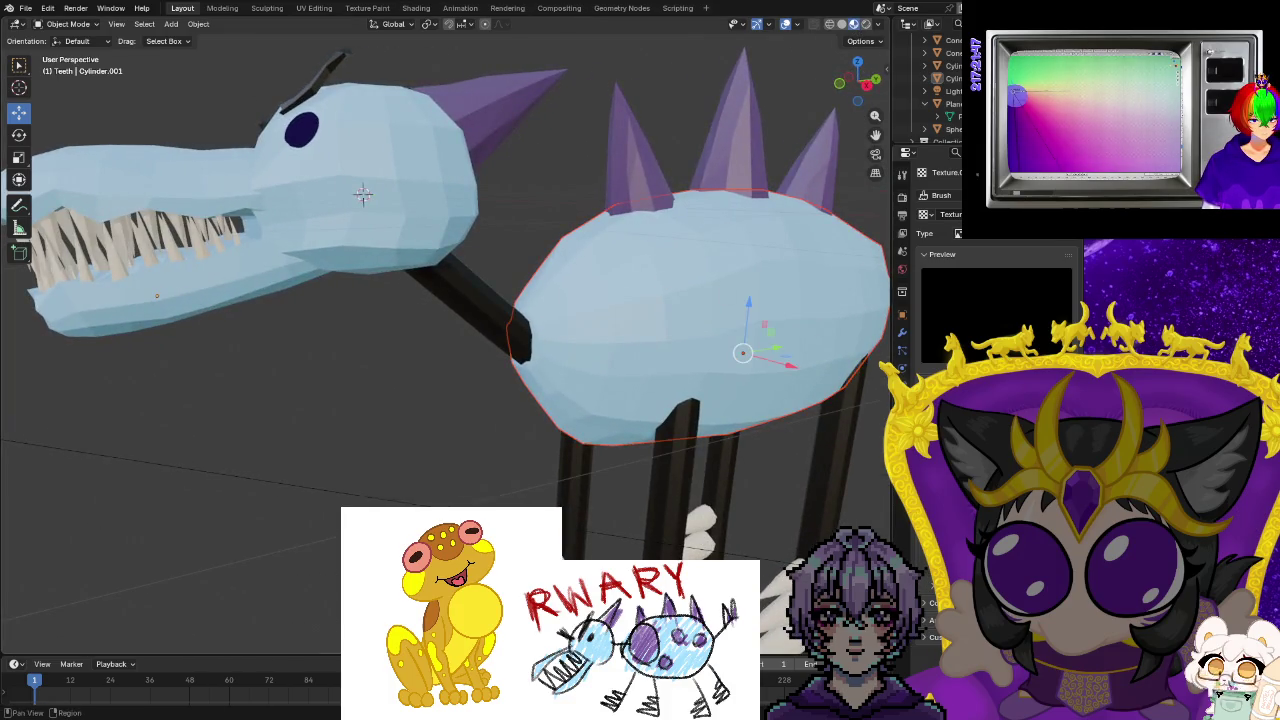
Give the lower jaw the plain white Material, then delete the jaw object and undo that.
{"action": "left_click", "coordinate": [902, 350]}
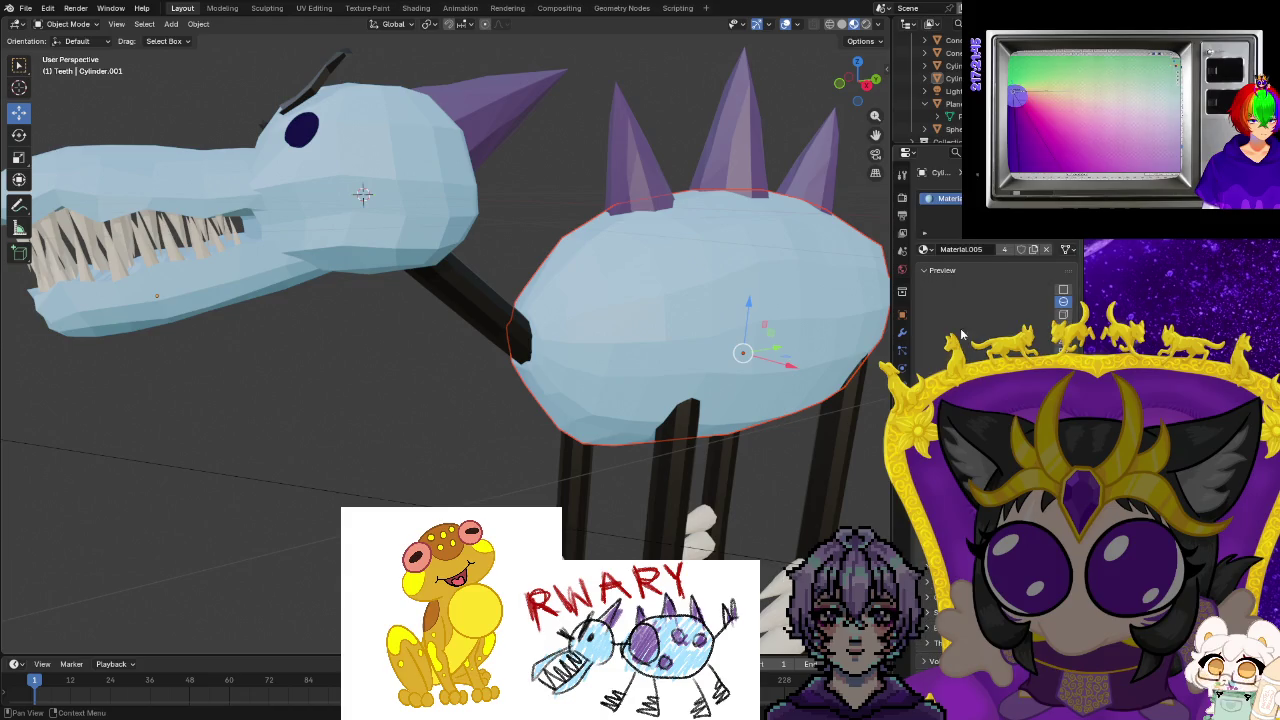
{"action": "left_click", "coordinate": [925, 249]}
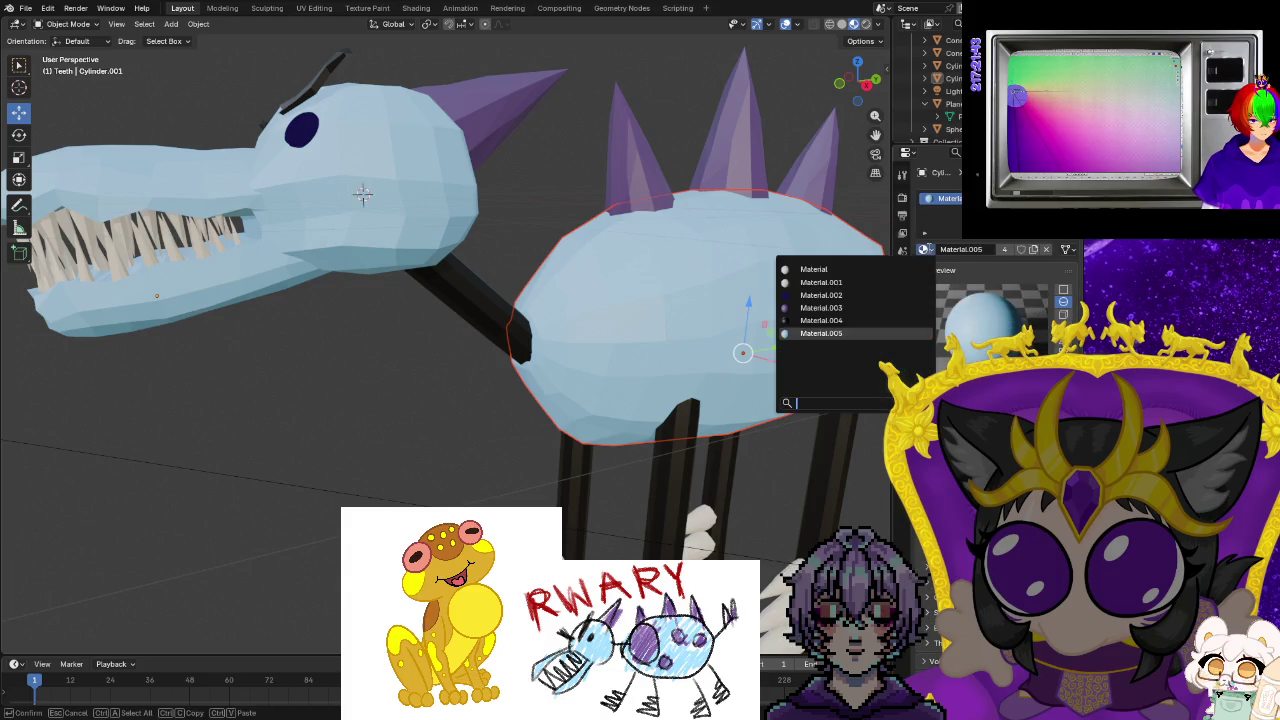
{"action": "left_click", "coordinate": [856, 268]}
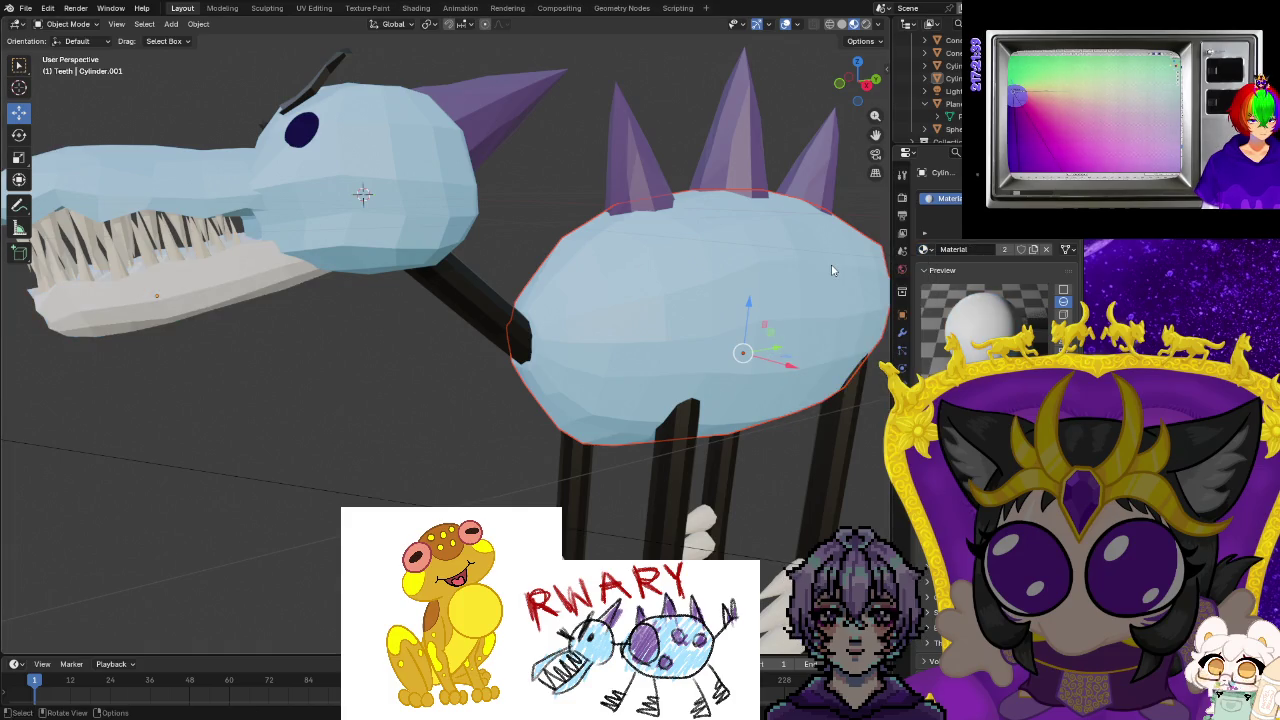
{"action": "left_click", "coordinate": [246, 296]}
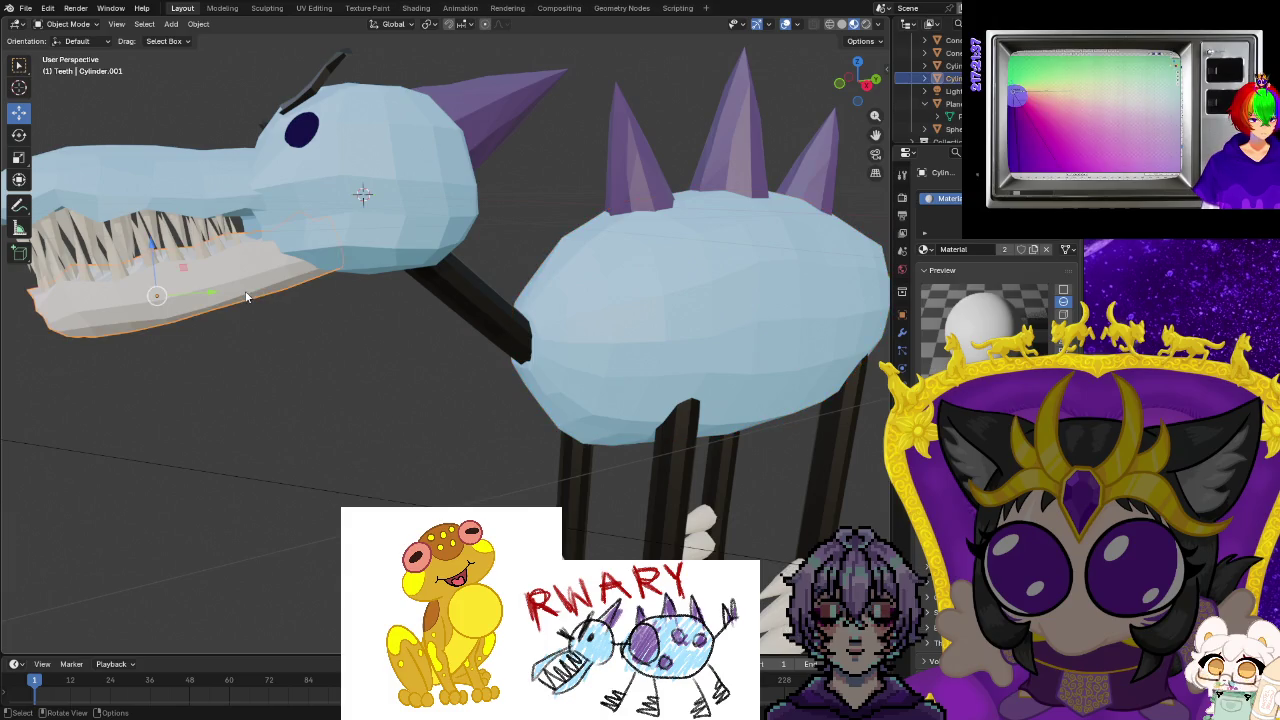
{"action": "right_click", "coordinate": [945, 79]}
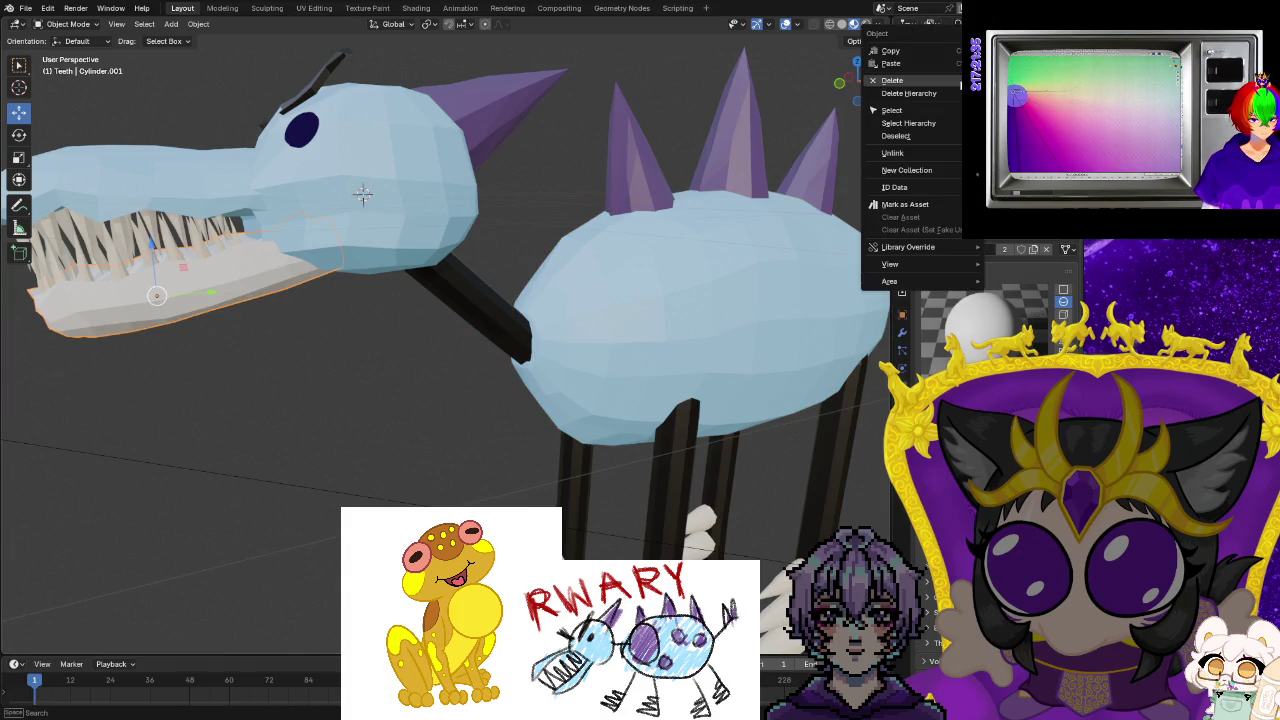
{"action": "left_click", "coordinate": [918, 163]}
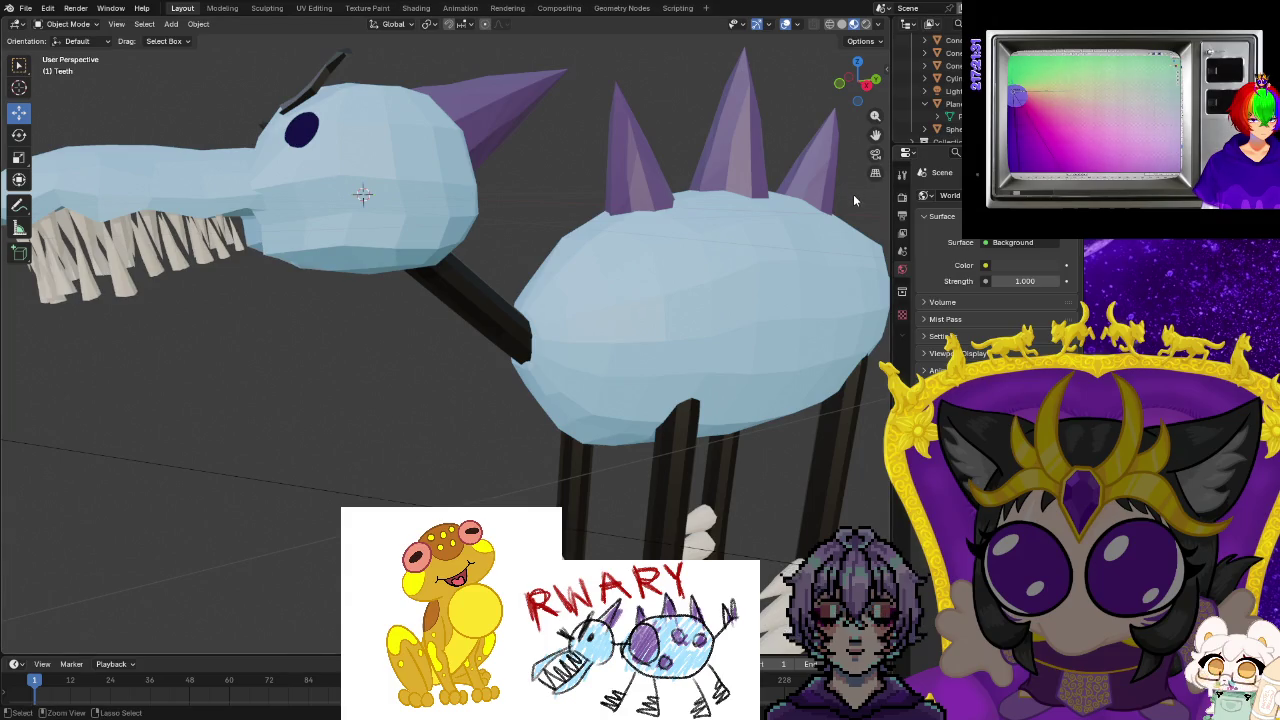
{"action": "key", "text": "ctrl+z"}
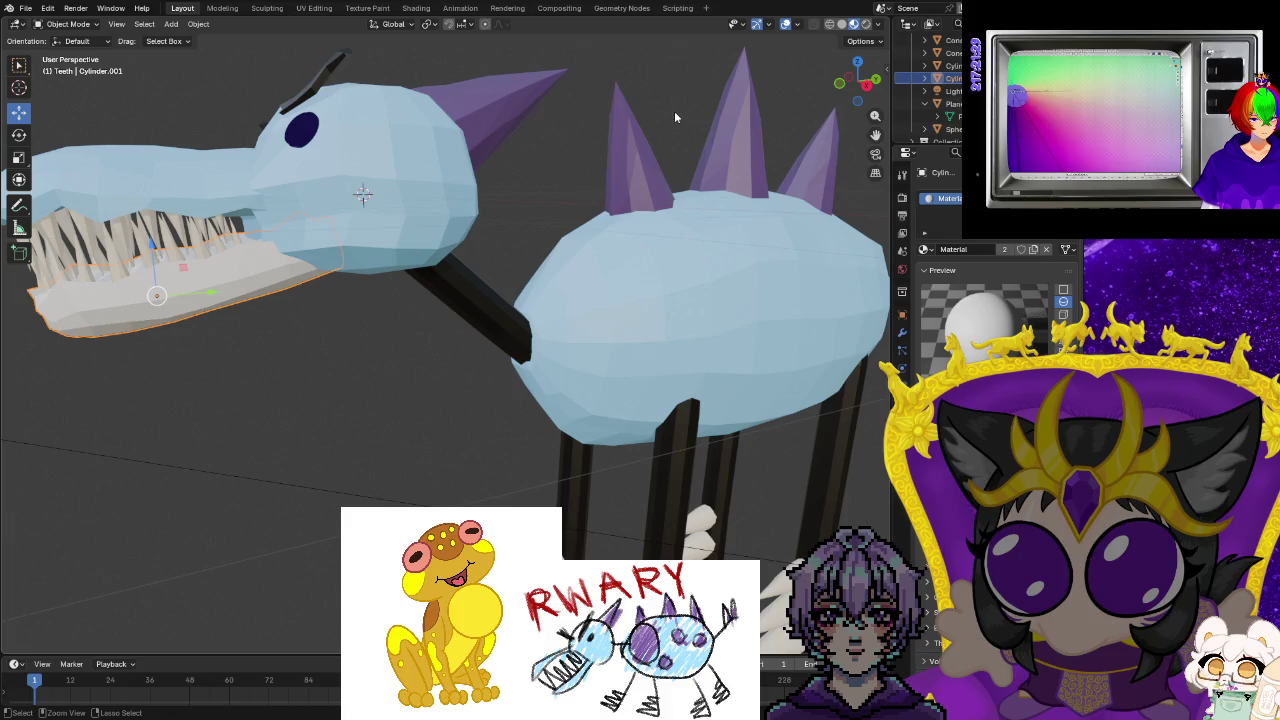
Undo the jaw's material change so it is blue again and put Cylinder.001 back in Edit Mode.
{"action": "left_click", "coordinate": [679, 215]}
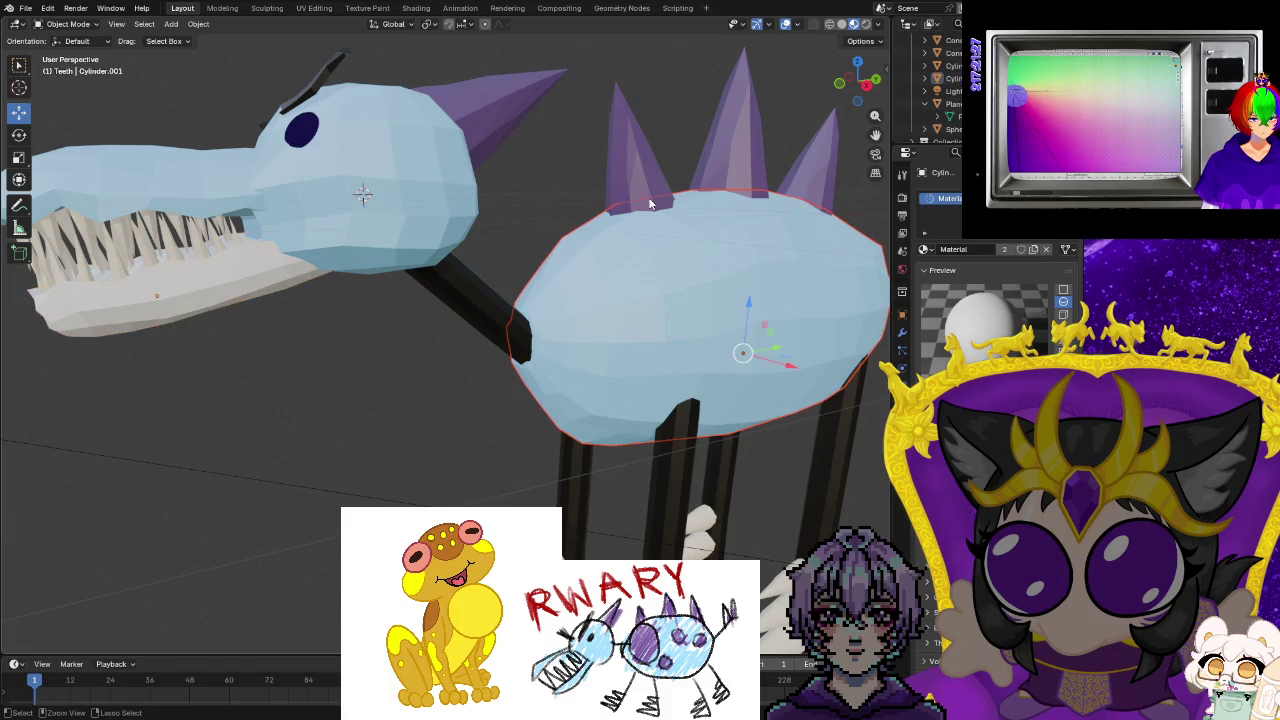
{"action": "key", "text": "ctrl+z"}
{"action": "key", "text": "ctrl+Tab"}
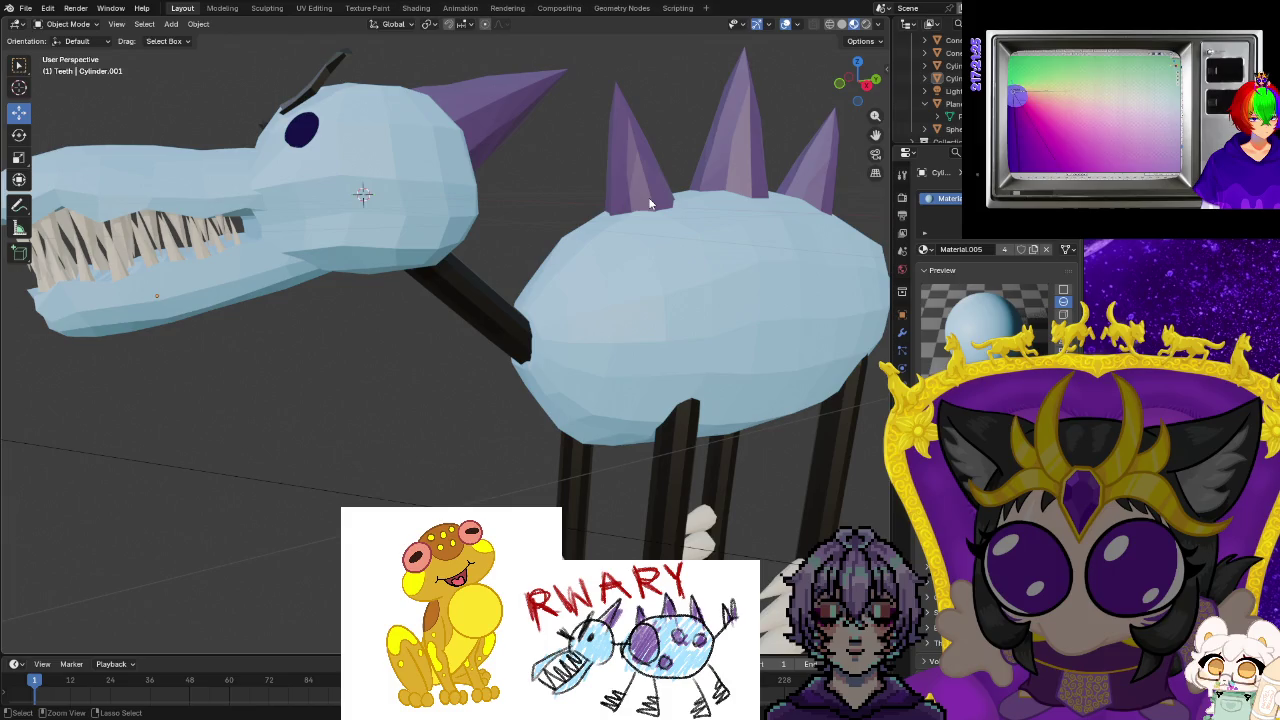
{"action": "key", "text": "ctrl+Tab"}
{"action": "key", "text": "ctrl+z"}
{"action": "key", "text": "ctrl+z"}
{"action": "key", "text": "ctrl+z"}
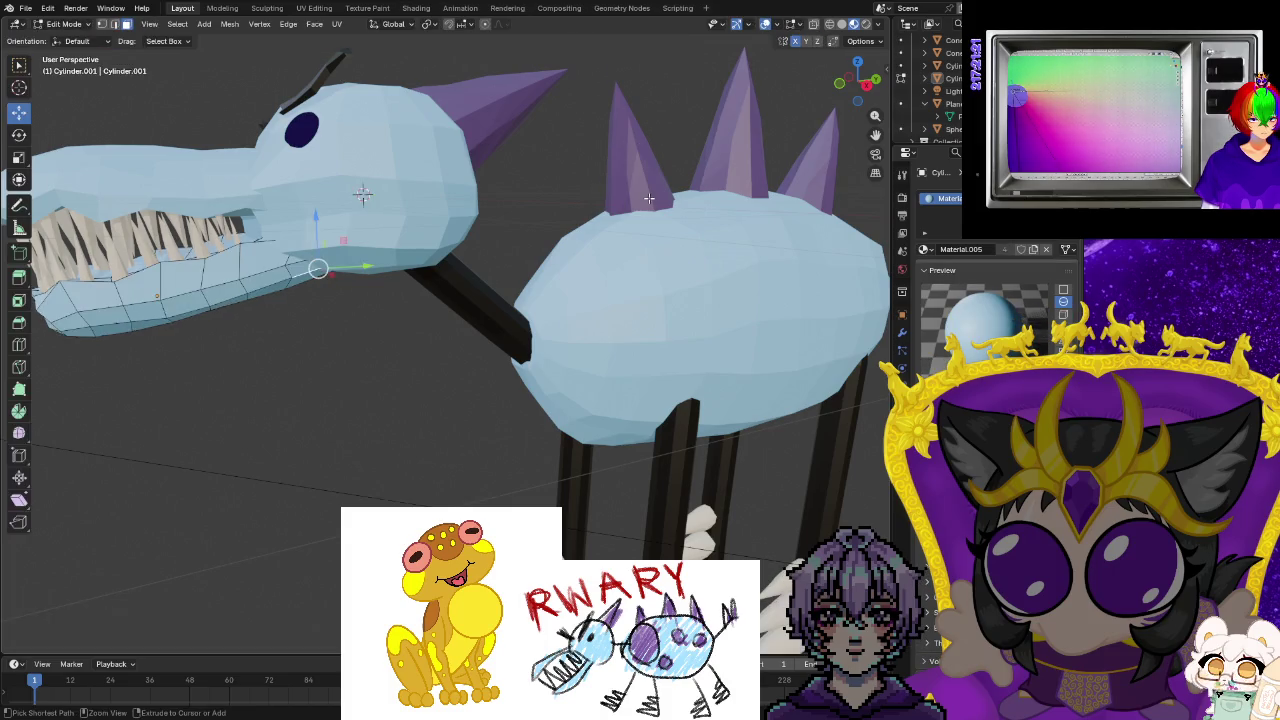
{"action": "key", "text": "ctrl+z"}
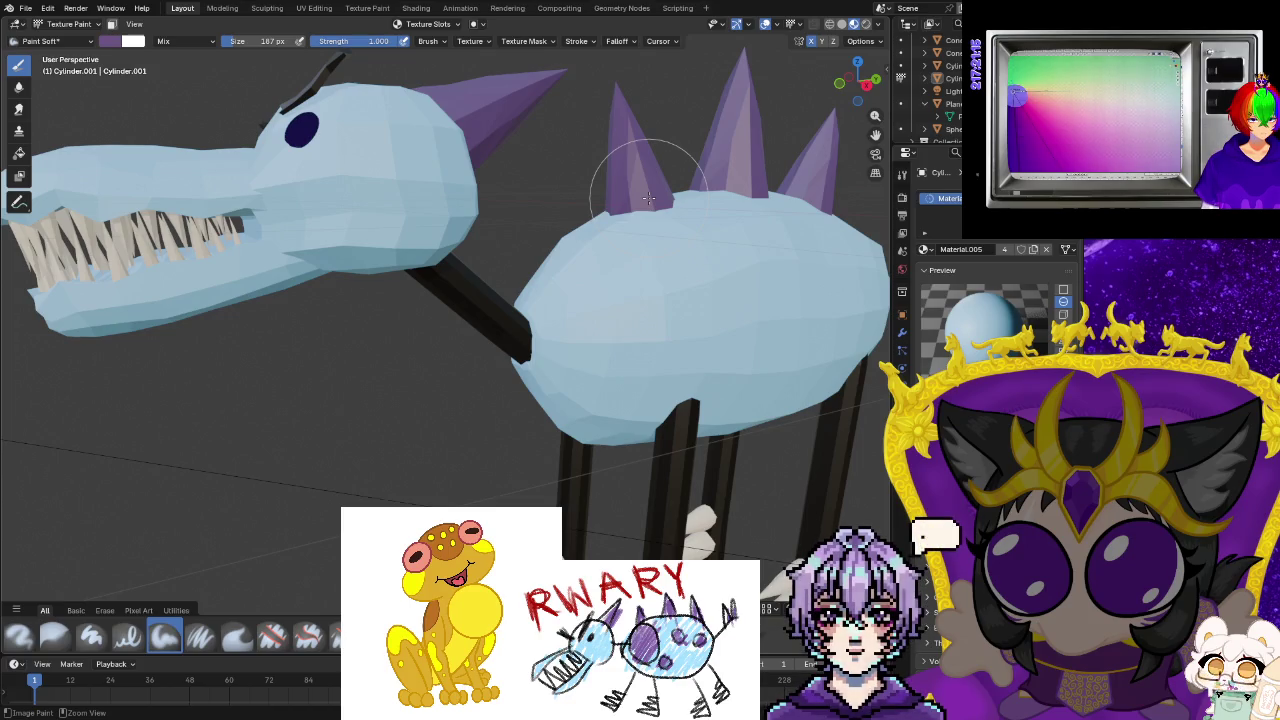
Undo the last change and switch to the Modeling workspace.
{"action": "left_click", "coordinate": [48, 10]}
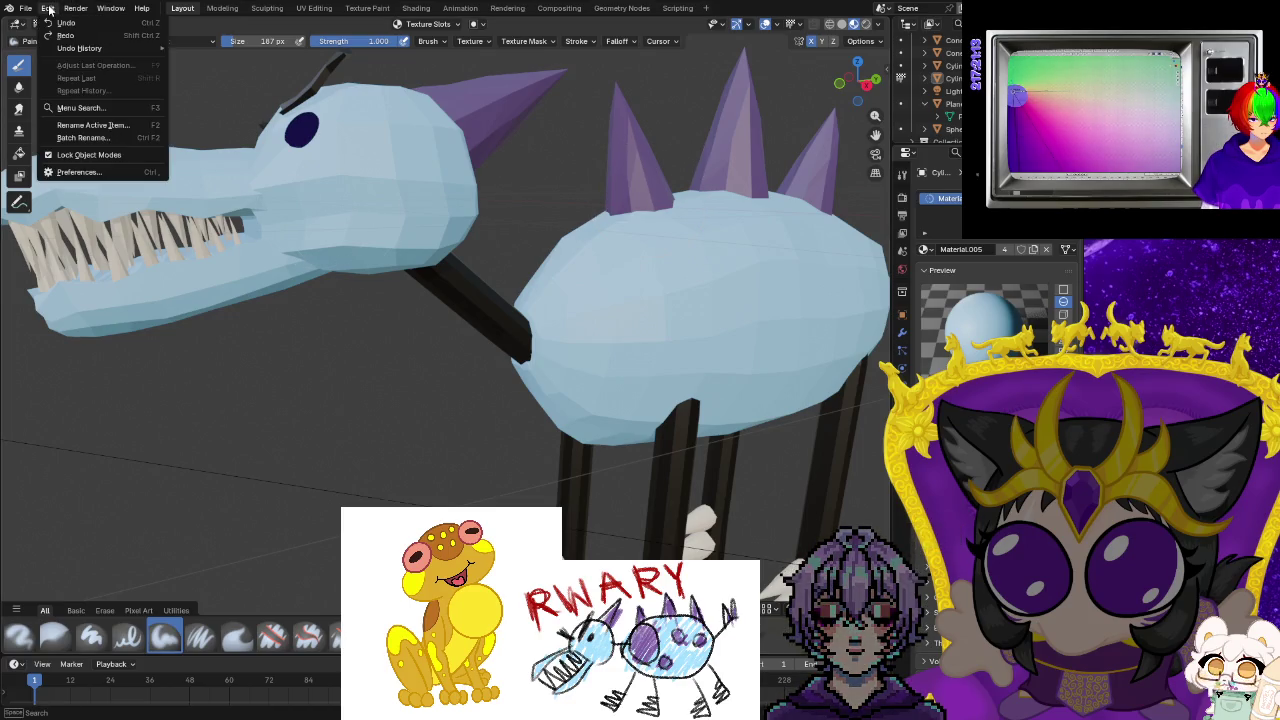
{"action": "left_click", "coordinate": [64, 22]}
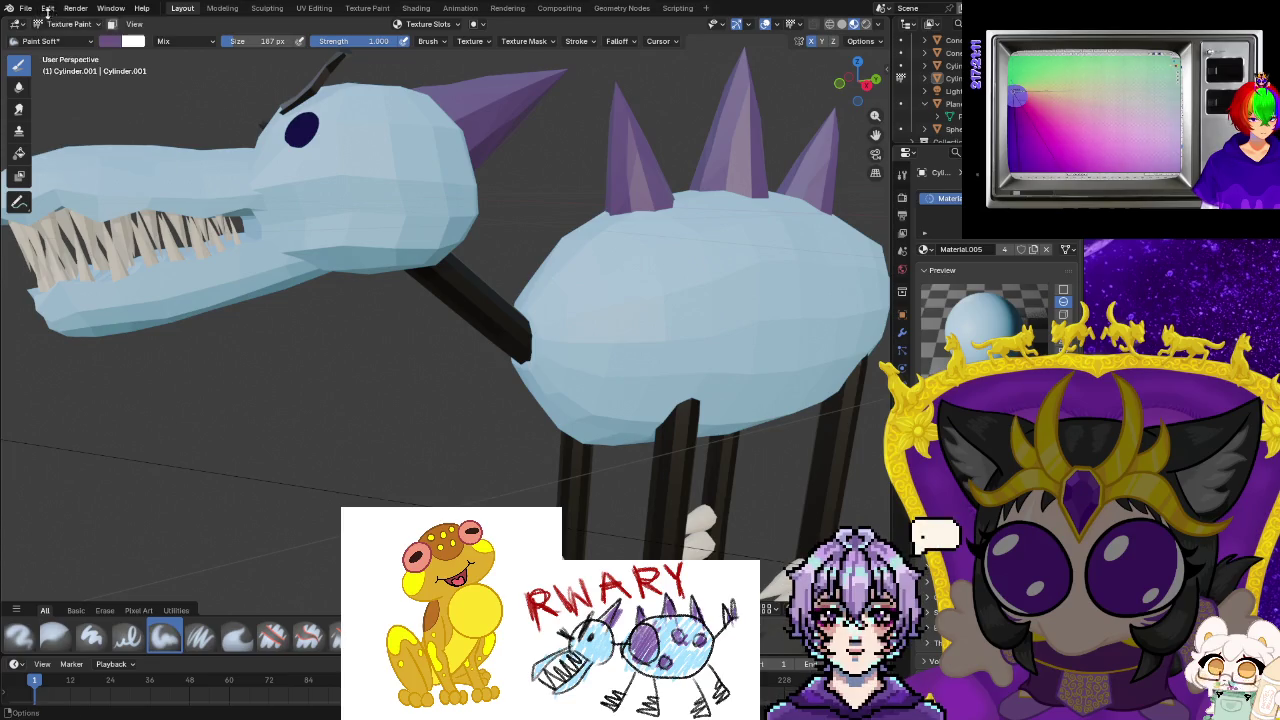
{"action": "mouse_move", "coordinate": [97, 122]}
{"action": "middle_mouse_down"}
{"action": "mouse_move", "coordinate": [238, 101]}
{"action": "mouse_move", "coordinate": [349, 305]}
{"action": "middle_mouse_up"}
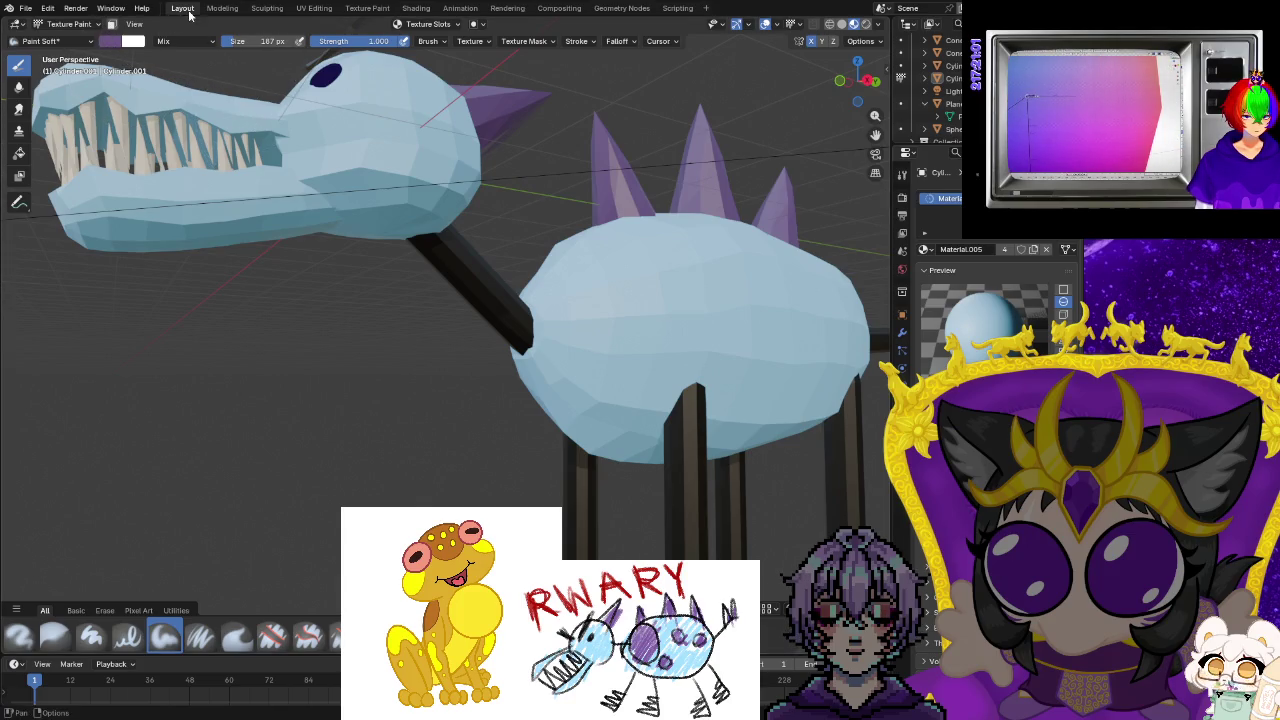
{"action": "key", "text": "ctrl+Page_Down"}
Save the creature project from the File menu.
{"action": "left_click", "coordinate": [20, 9]}
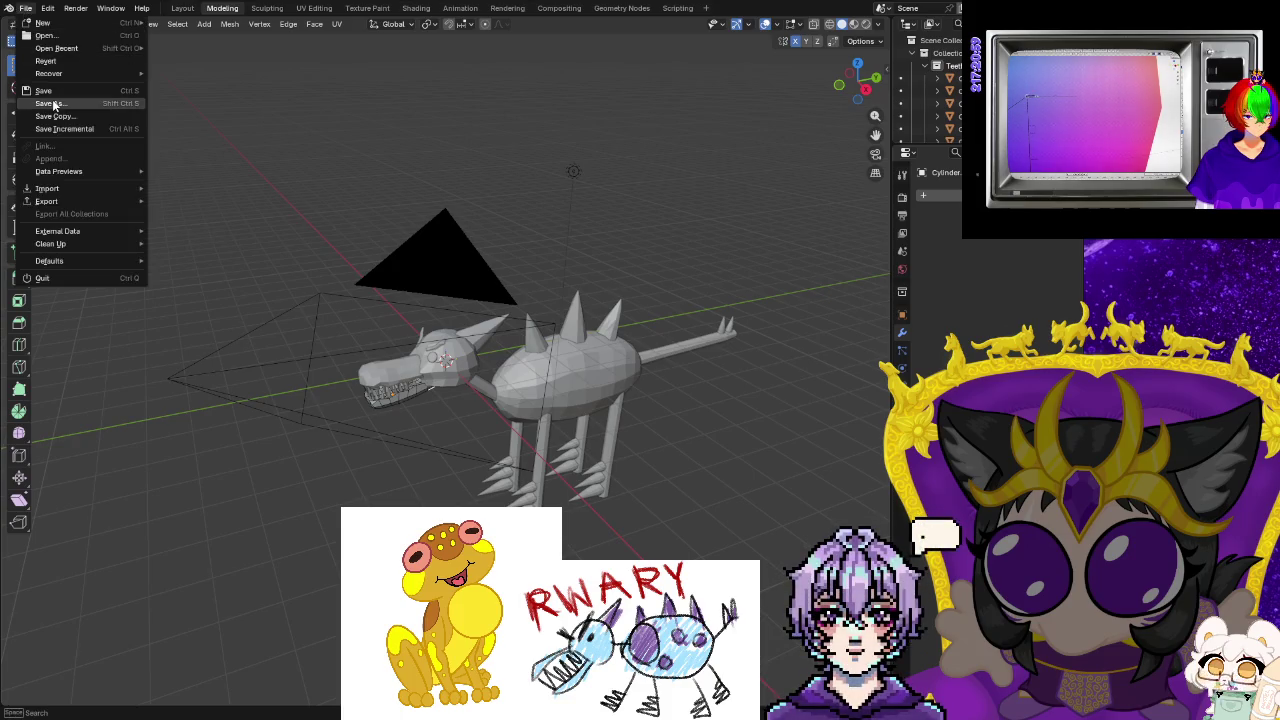
{"action": "key", "text": "Escape"}
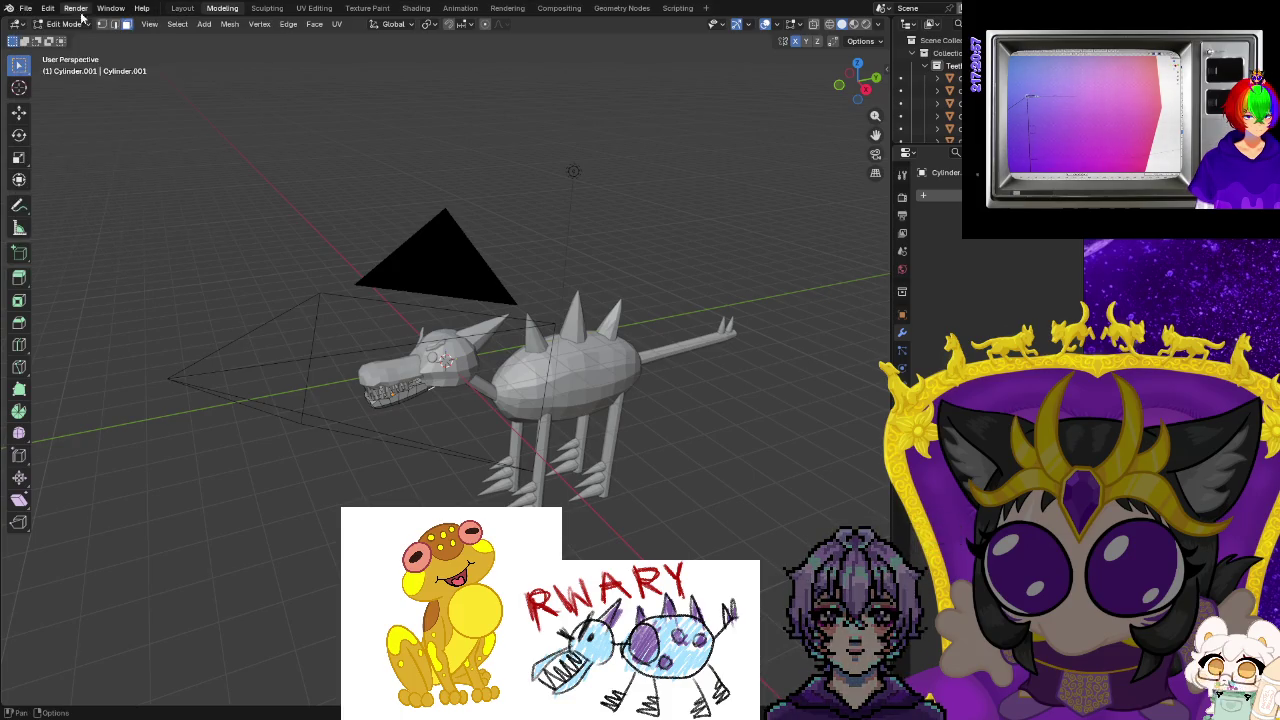
{"action": "left_click", "coordinate": [25, 9]}
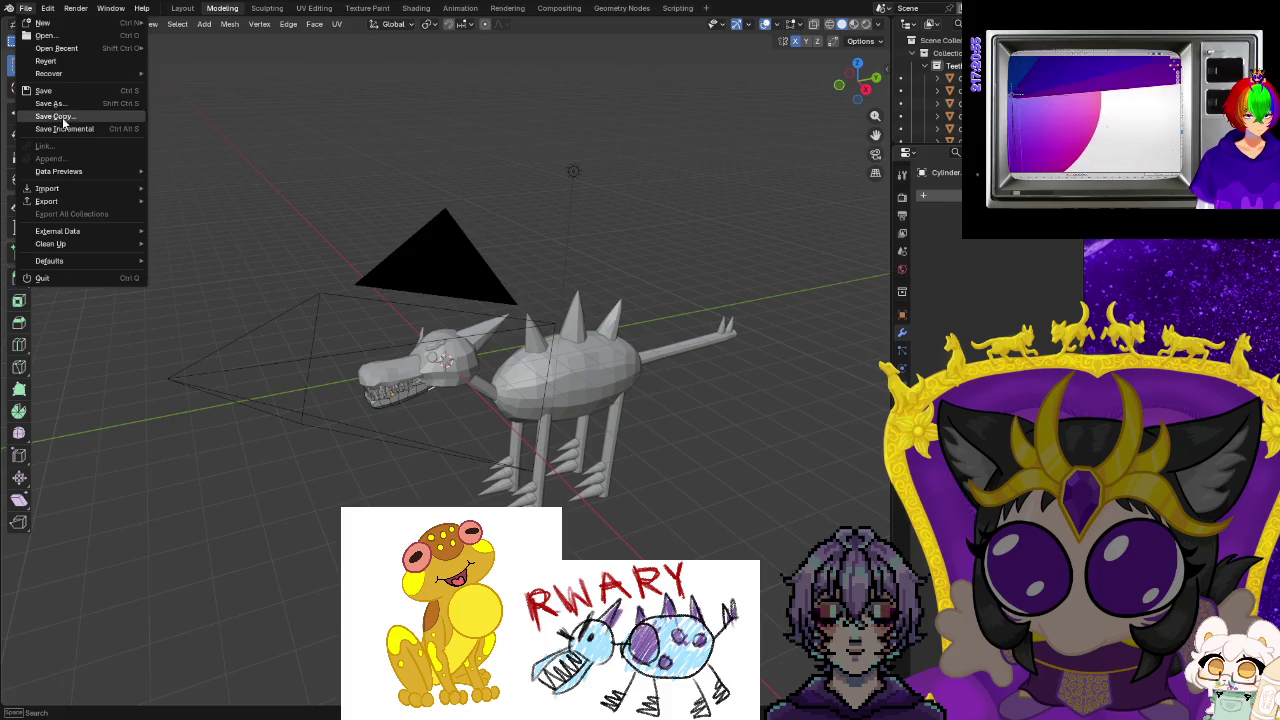
{"action": "left_click", "coordinate": [62, 87]}
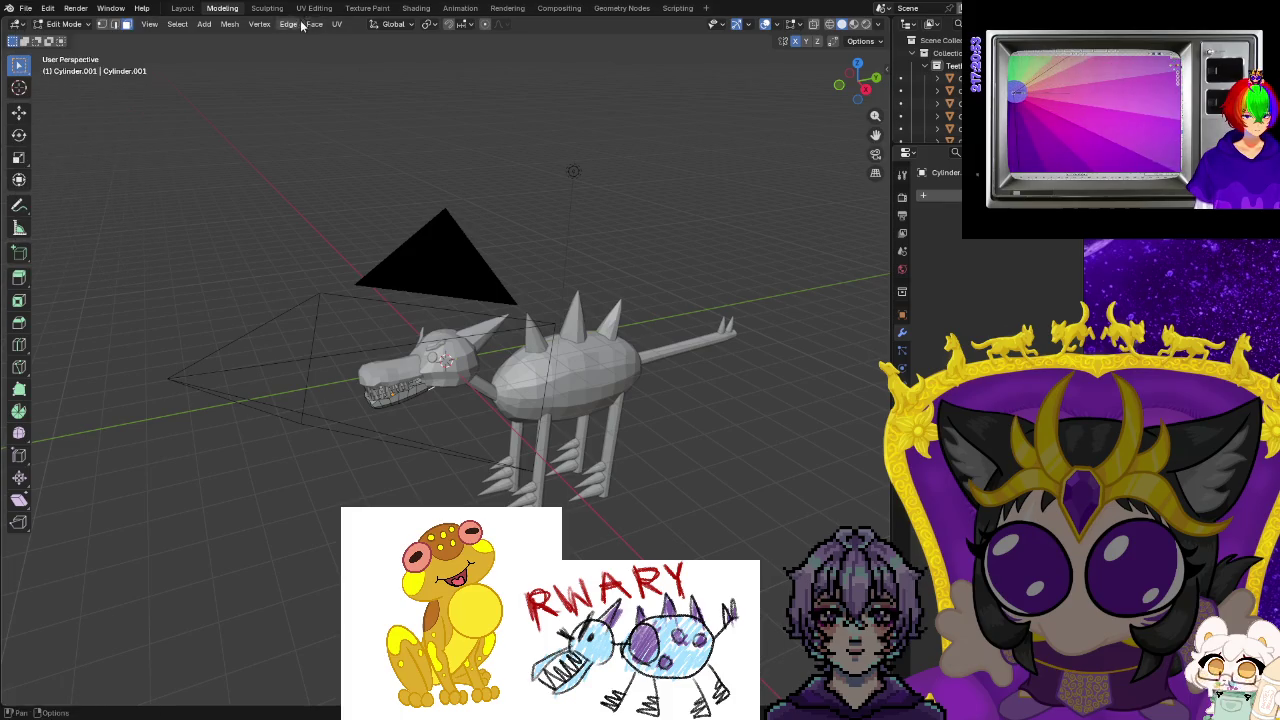
{"action": "middle_click_drag", "start_coordinate": [596, 520], "coordinate": [648, 398]}
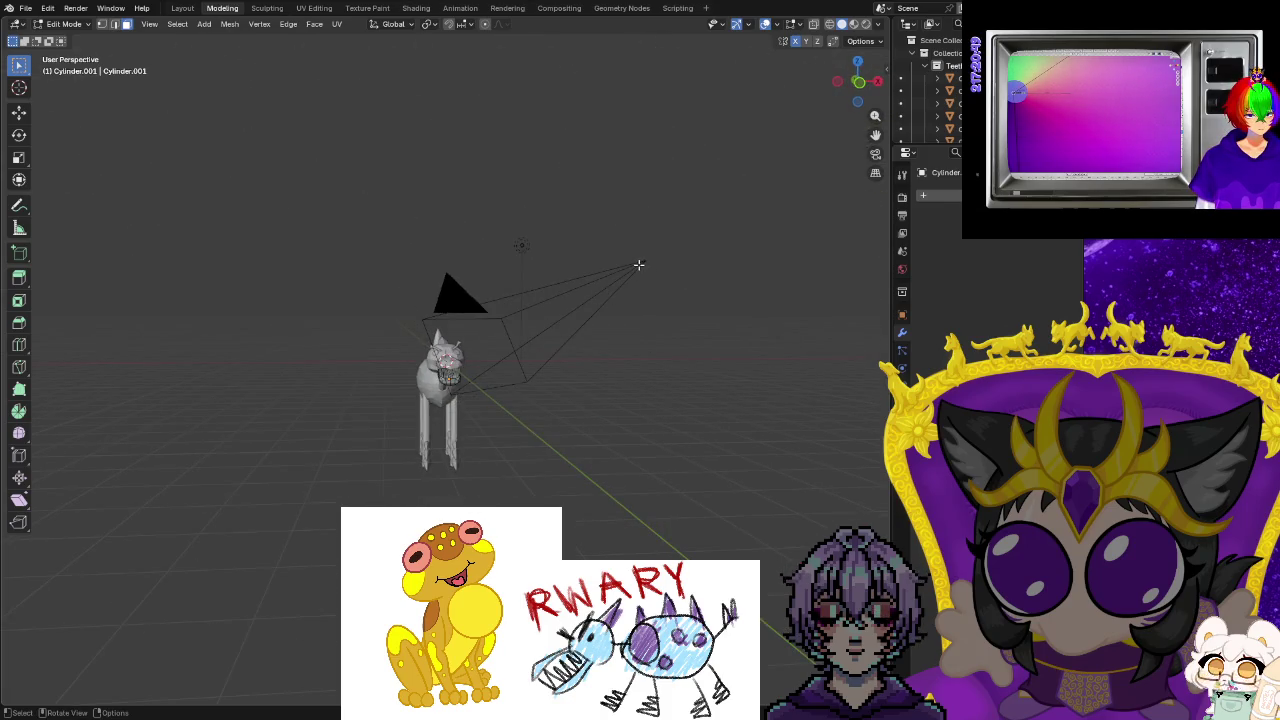
Go via Layout to the Texture Paint workspace, viewing the creature from below and the side.
{"action": "left_click", "coordinate": [182, 9]}
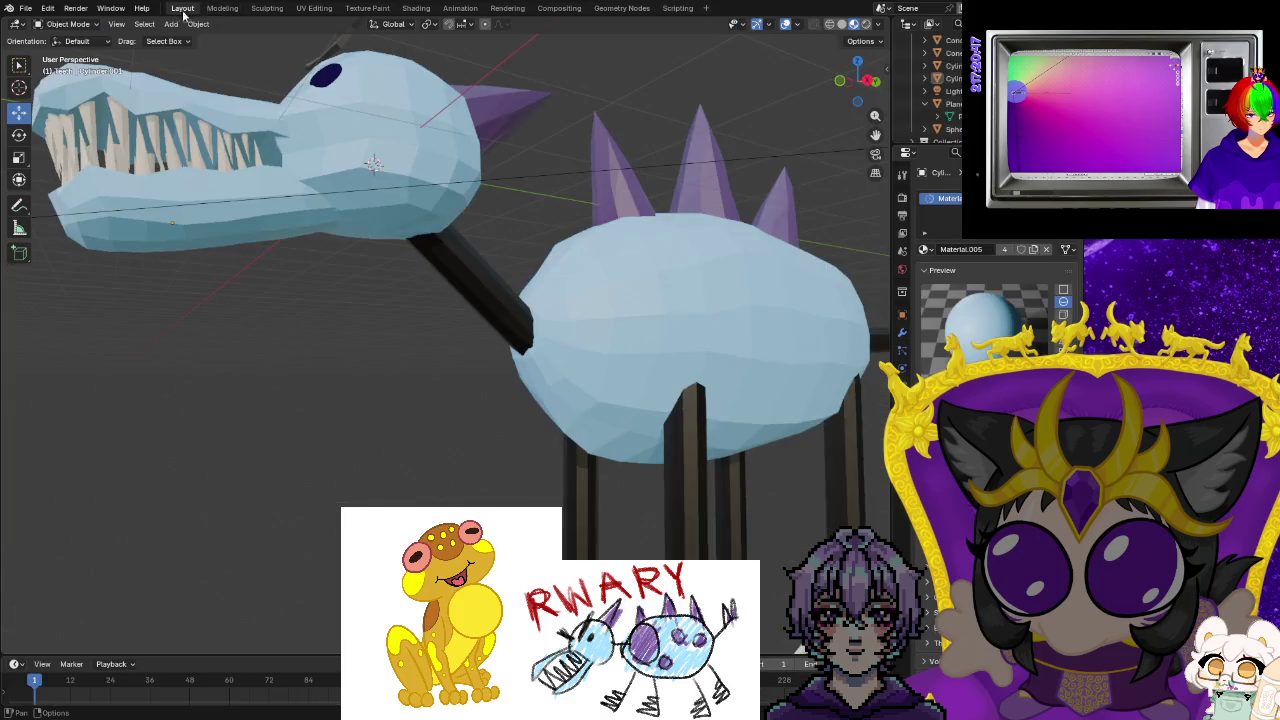
{"action": "mouse_move", "coordinate": [403, 290]}
{"action": "middle_mouse_down"}
{"action": "mouse_move", "coordinate": [541, 357]}
{"action": "mouse_move", "coordinate": [420, 260]}
{"action": "middle_mouse_up"}
{"action": "scroll", "coordinate": [541, 357], "scroll_direction": "down", "scroll_amount": 5}
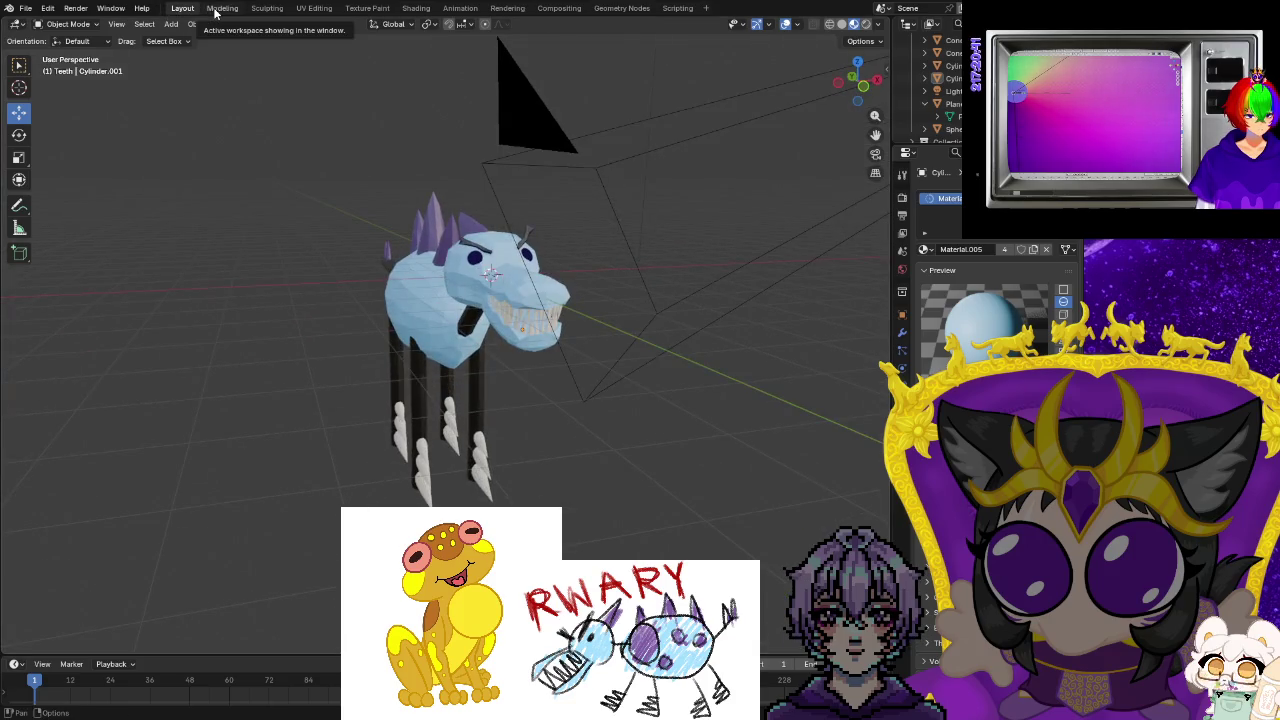
{"action": "left_click", "coordinate": [382, 8]}
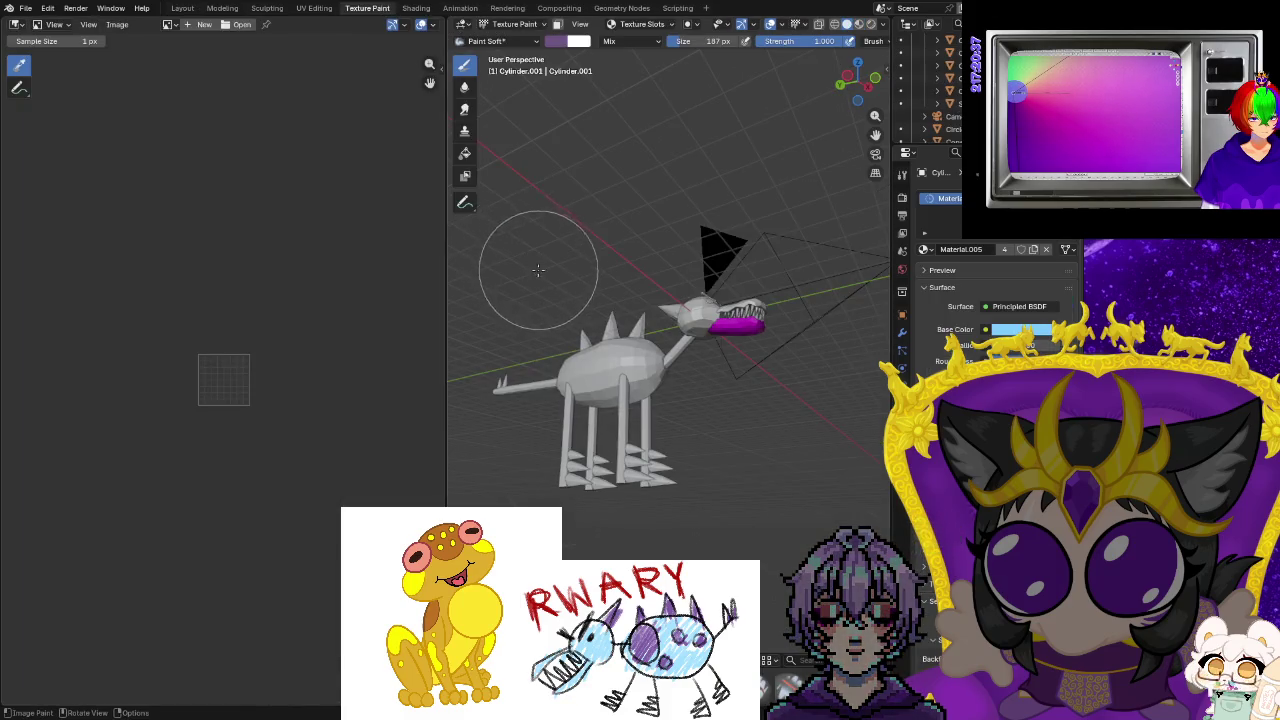
{"action": "middle_click_drag", "start_coordinate": [538, 269], "coordinate": [586, 391]}
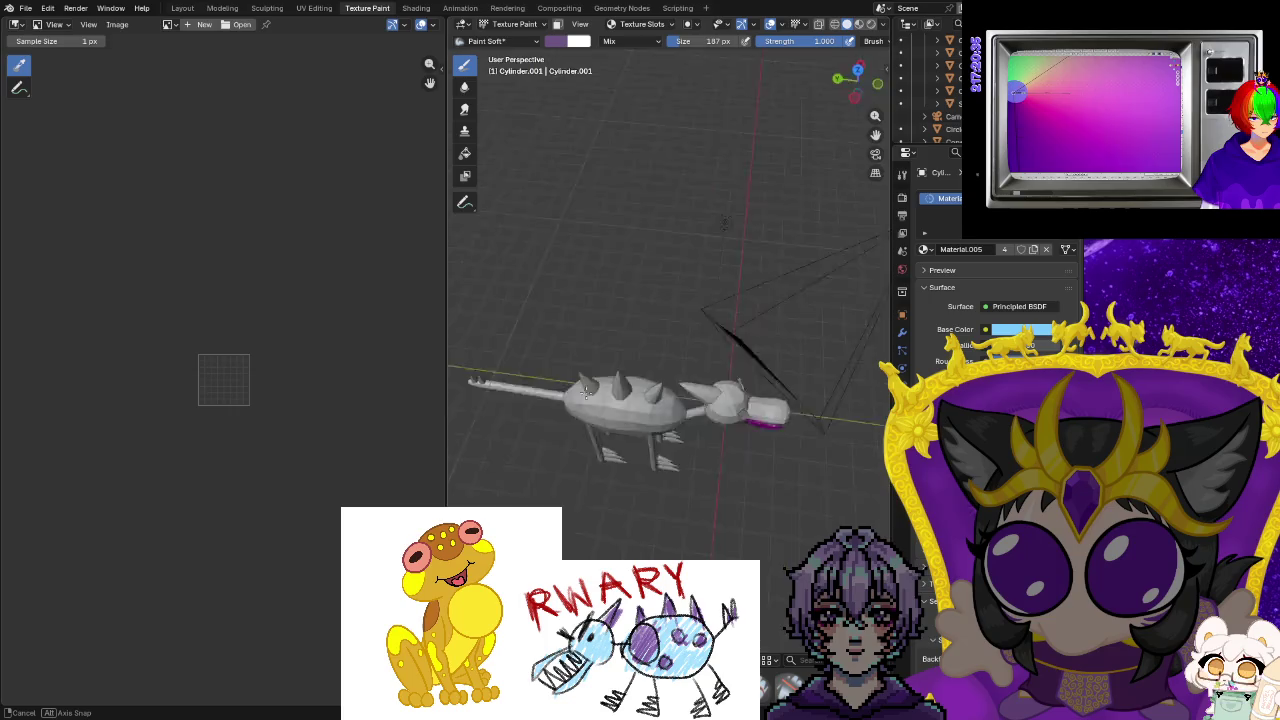
{"action": "middle_click_drag", "start_coordinate": [586, 391], "coordinate": [835, 67]}
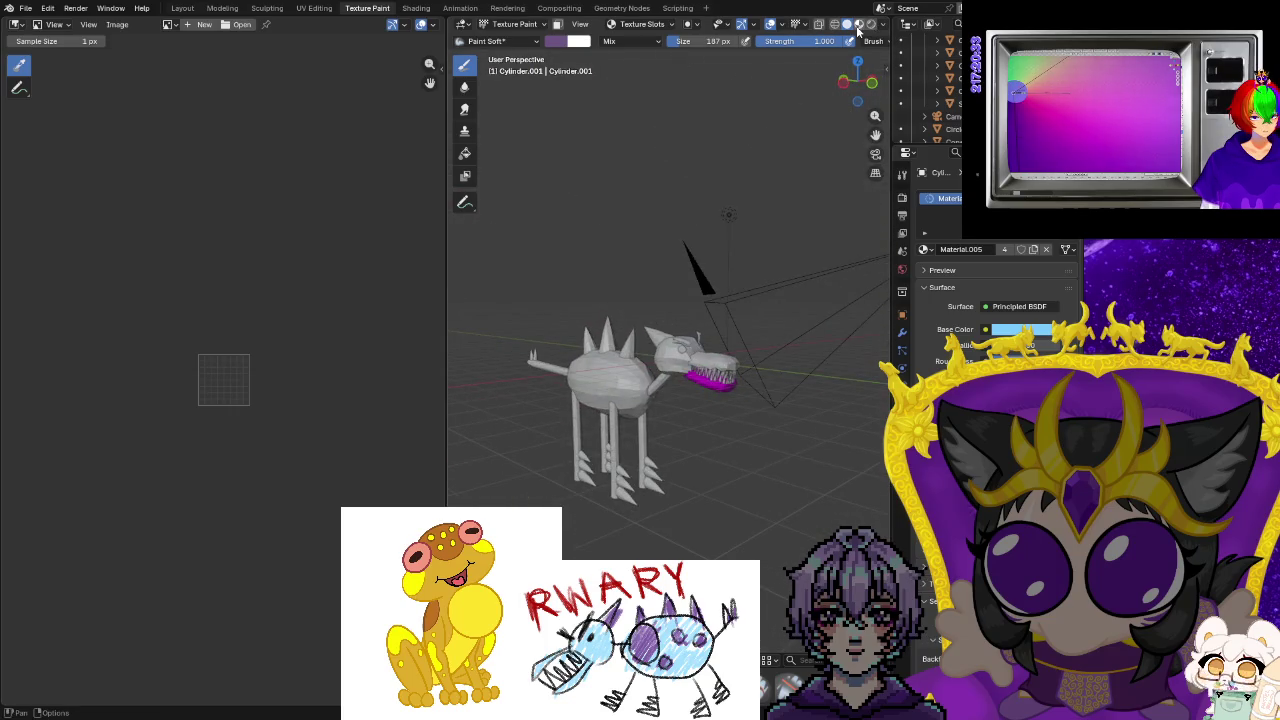
Show Material Preview shading and orbit to face the creature head-on.
{"action": "left_click", "coordinate": [857, 25]}
{"action": "middle_click_drag", "start_coordinate": [771, 243], "coordinate": [626, 251]}
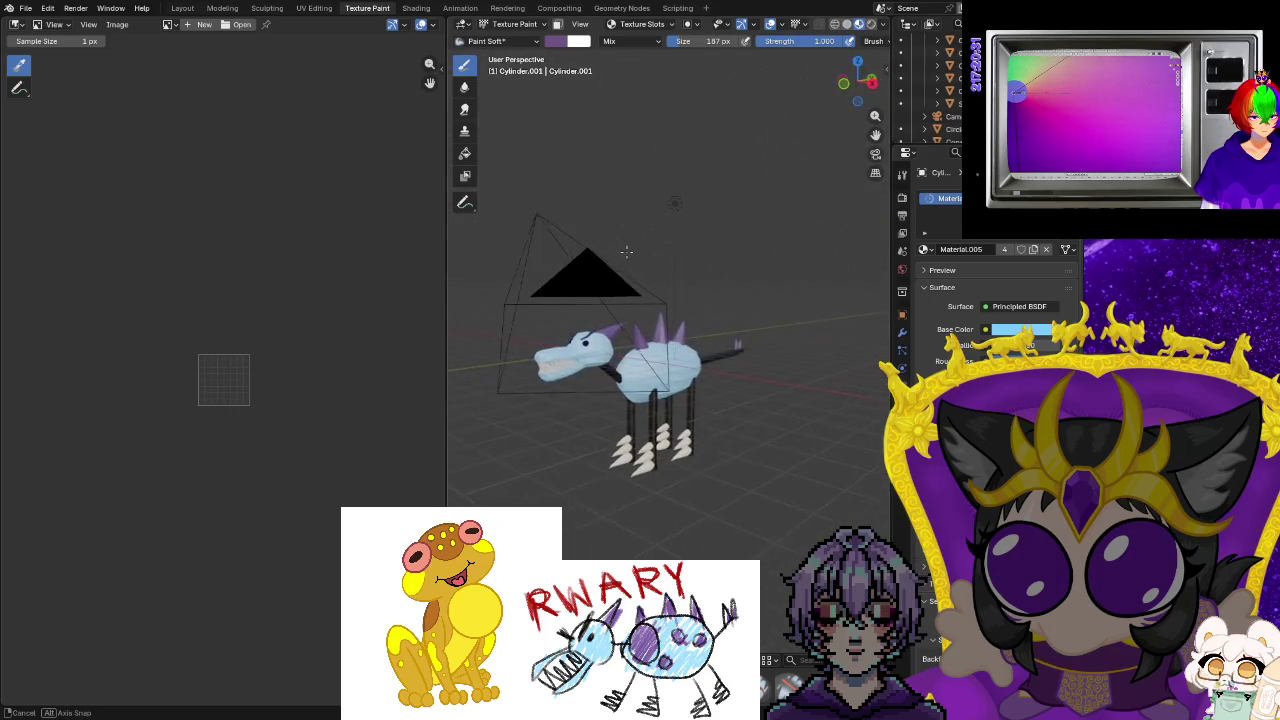
{"action": "scroll", "coordinate": [637, 244], "scroll_direction": "up", "scroll_amount": 2}
{"action": "middle_click_drag", "start_coordinate": [655, 262], "coordinate": [745, 58]}
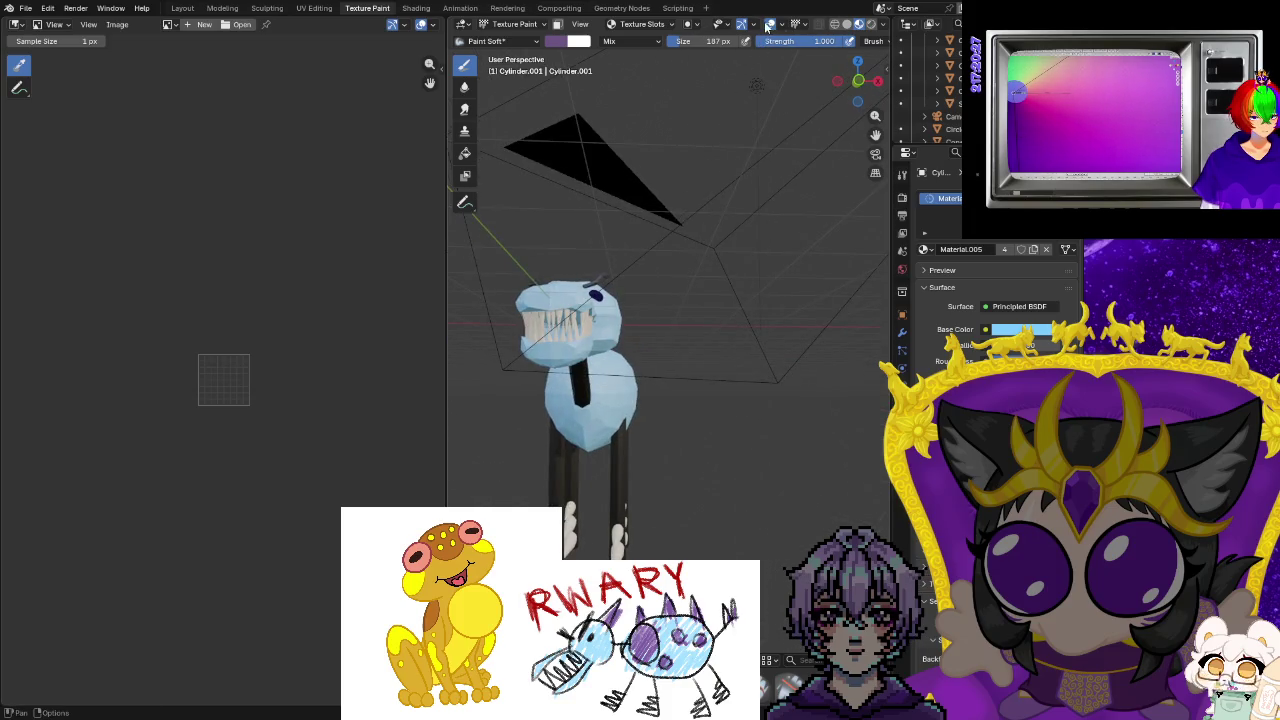
Cycle Solid and Wireframe shading, then return to Material Preview with the whole creature in view.
{"action": "left_click", "coordinate": [845, 25]}
{"action": "left_click", "coordinate": [835, 25]}
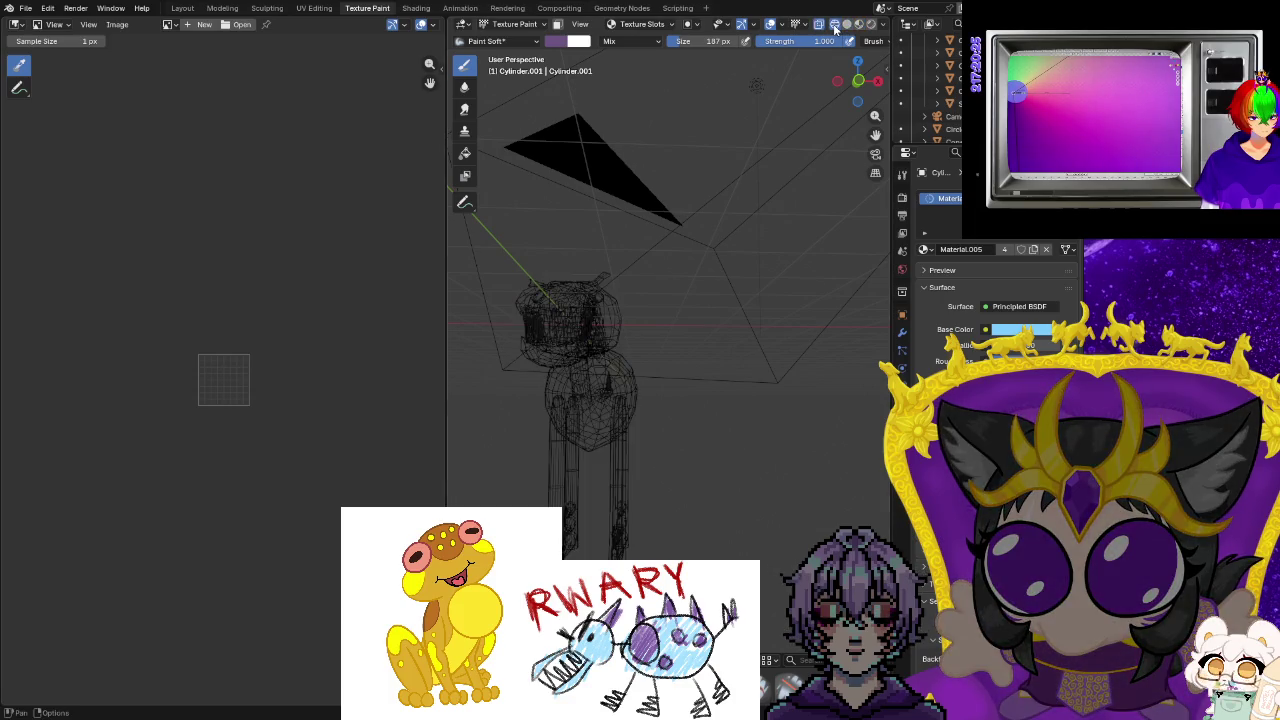
{"action": "left_click", "coordinate": [846, 25]}
{"action": "mouse_move", "coordinate": [709, 293]}
{"action": "middle_mouse_down"}
{"action": "mouse_move", "coordinate": [815, 283]}
{"action": "mouse_move", "coordinate": [660, 313]}
{"action": "middle_mouse_up"}
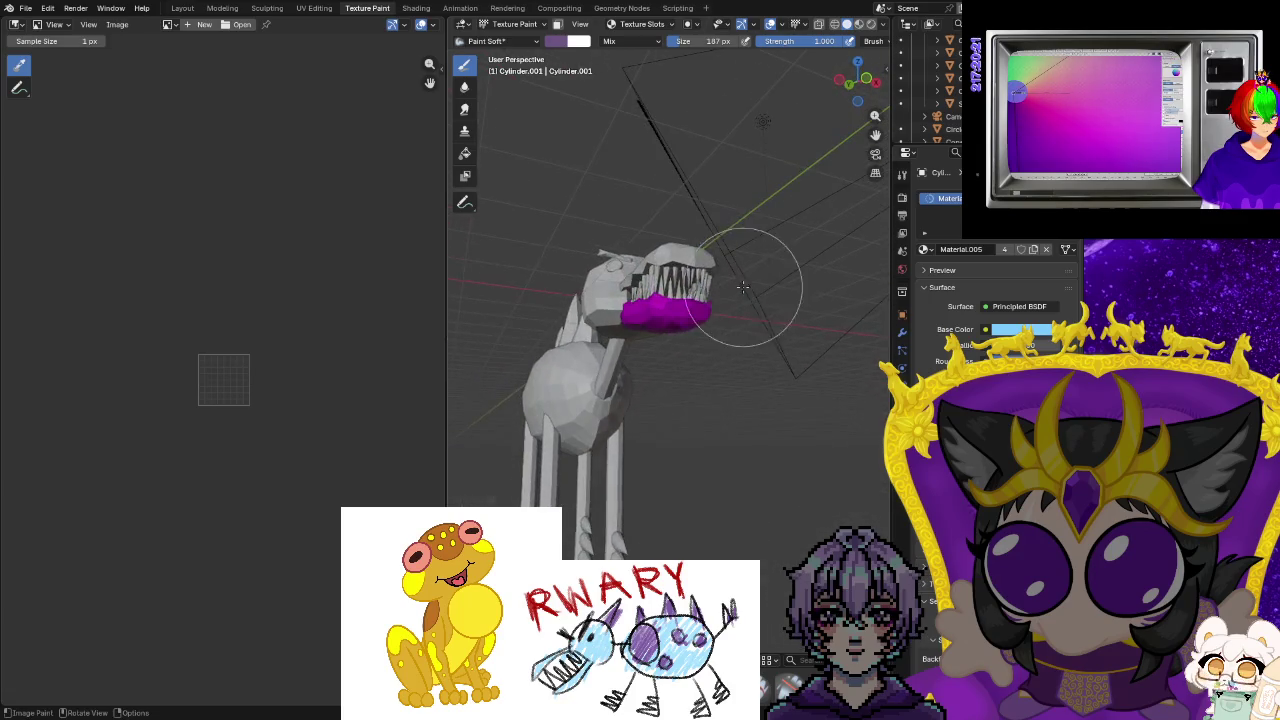
{"action": "left_click", "coordinate": [859, 25]}
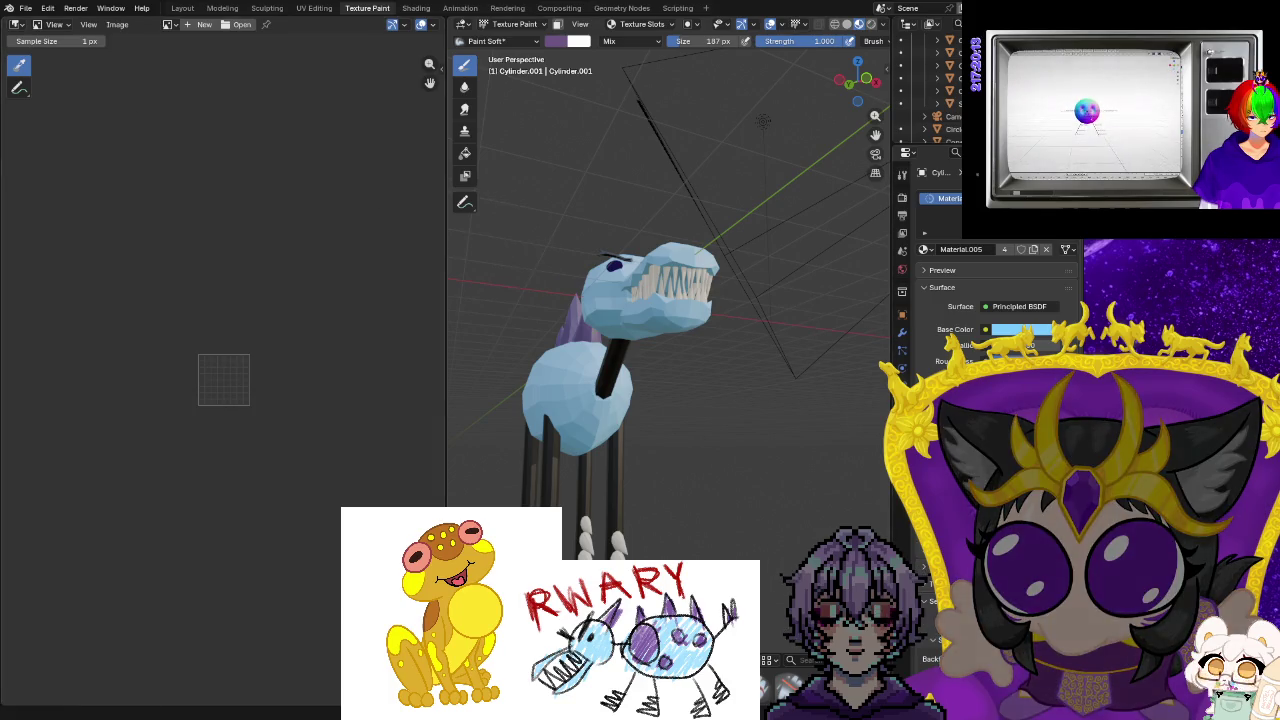
{"action": "middle_click_drag", "start_coordinate": [528, 350], "coordinate": [514, 428]}
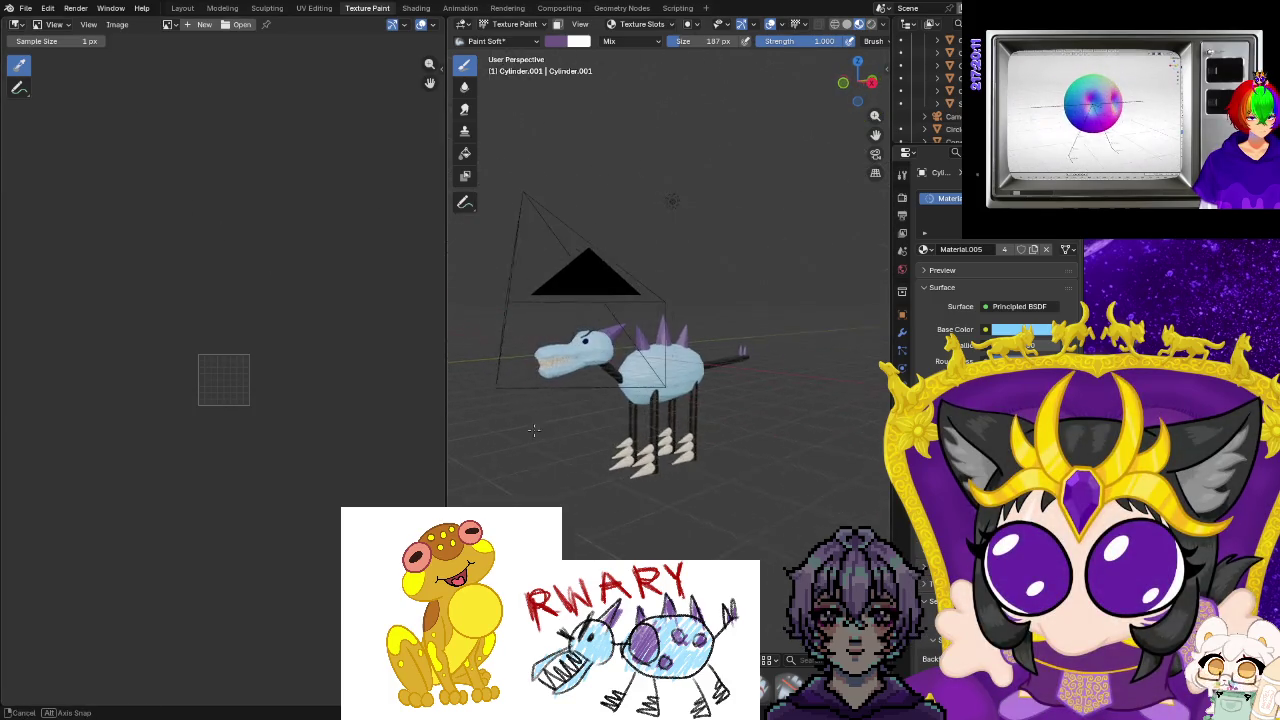
{"action": "left_click", "coordinate": [25, 8]}
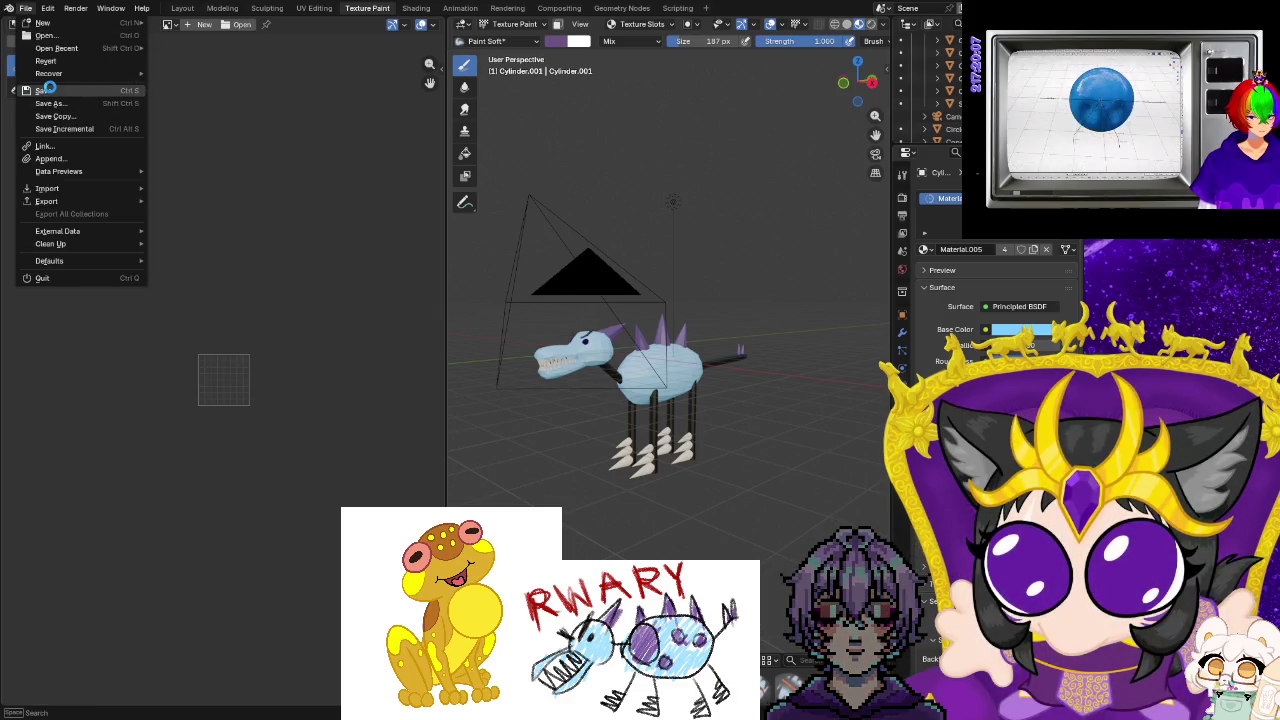
Save the project, look at export formats without exporting, and make the Teeth active in Object Mode.
{"action": "left_click", "coordinate": [50, 91]}
{"action": "left_click", "coordinate": [46, 8]}
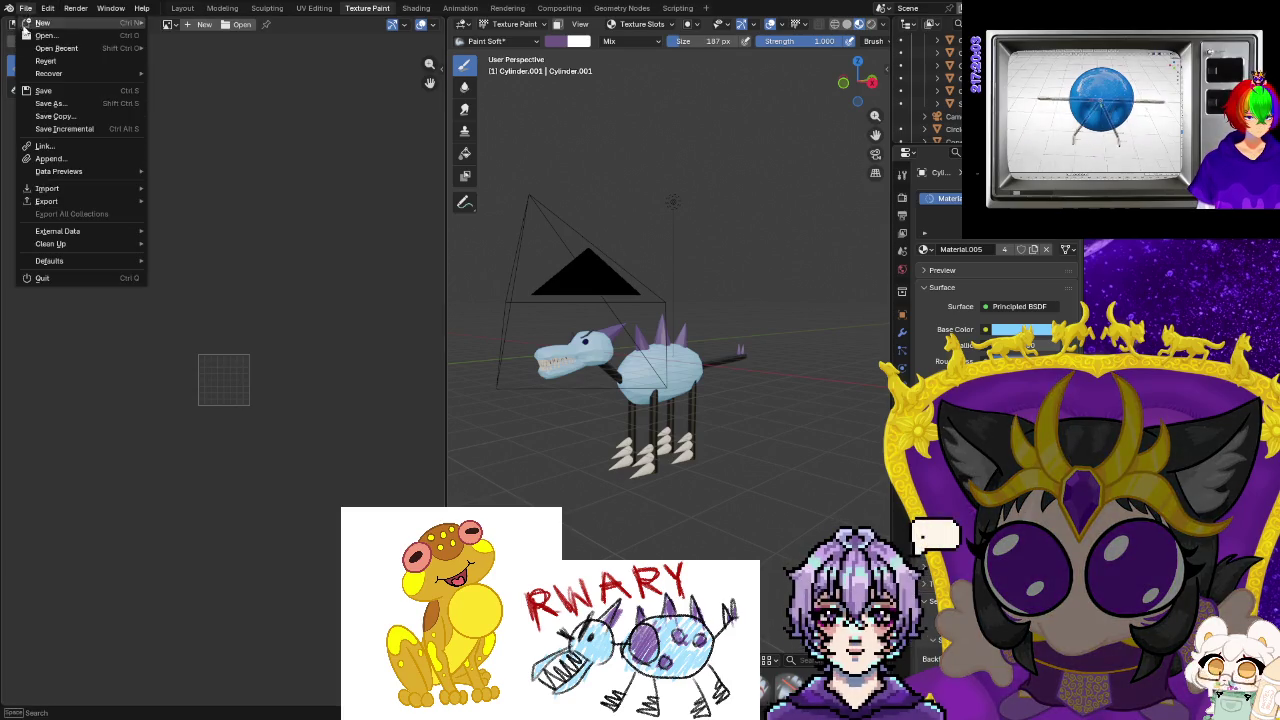
{"action": "mouse_move", "coordinate": [46, 201]}
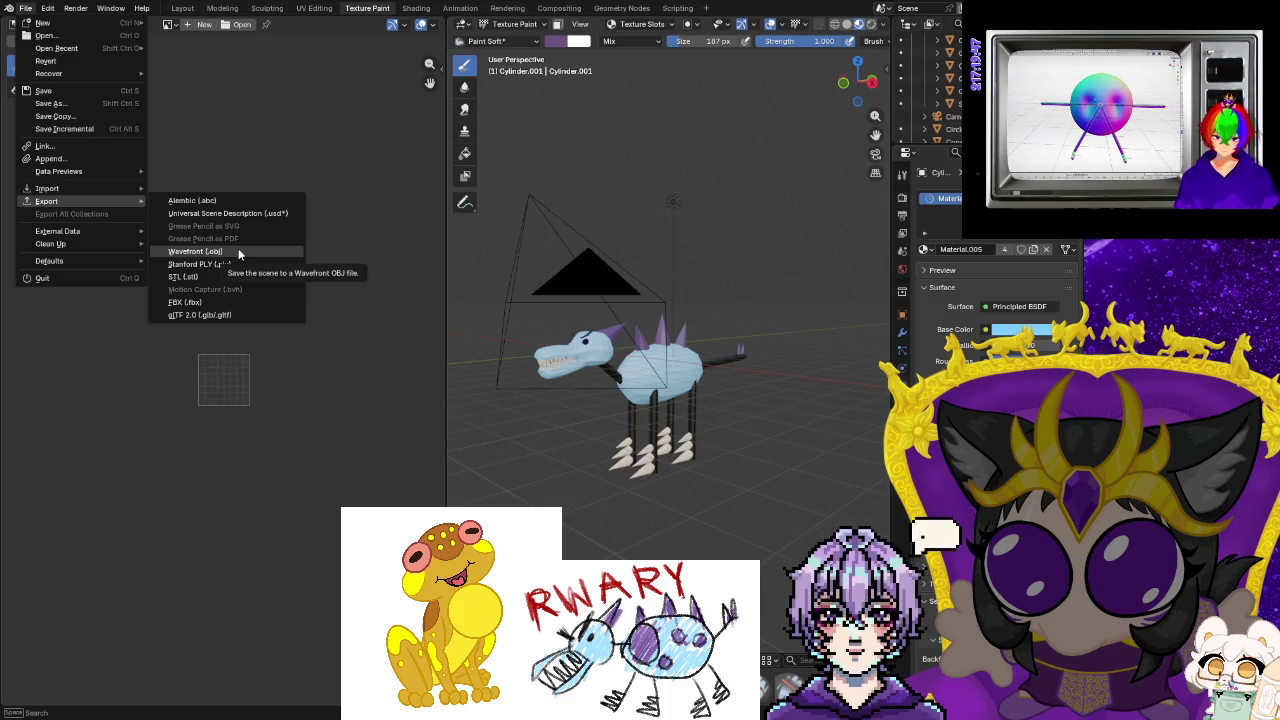
{"action": "key", "text": "Escape"}
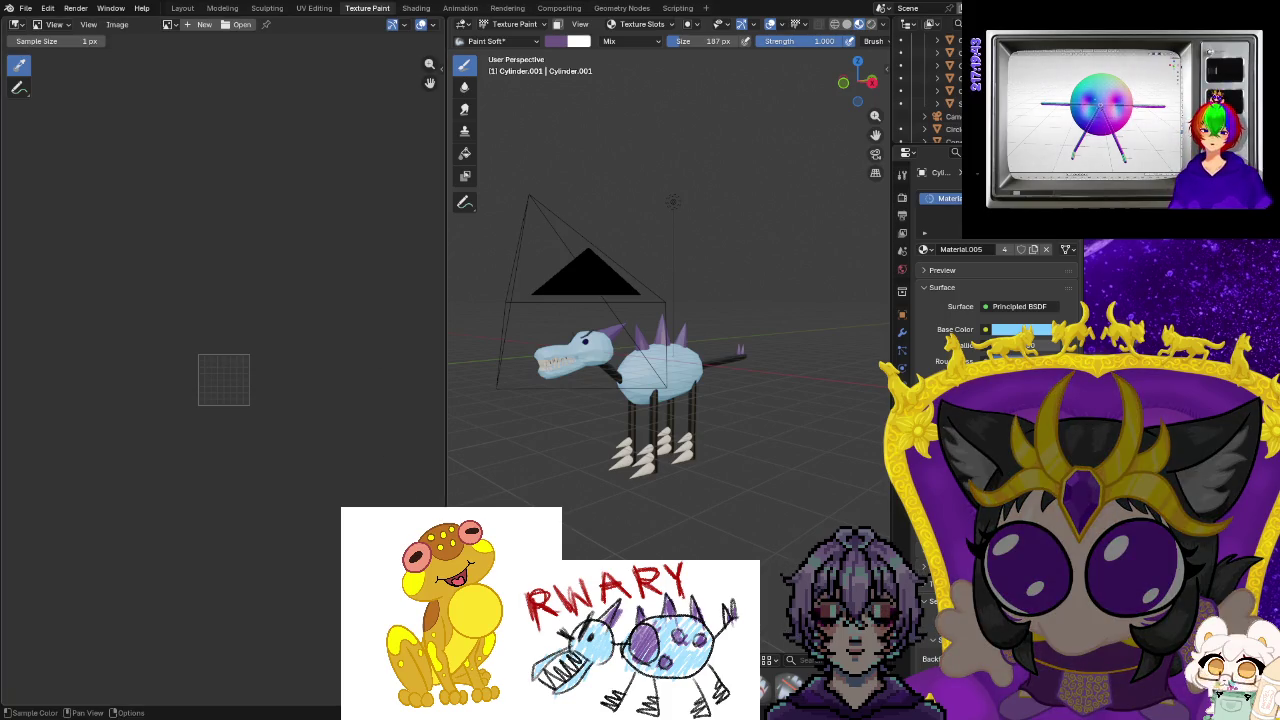
{"action": "left_click", "coordinate": [592, 348]}
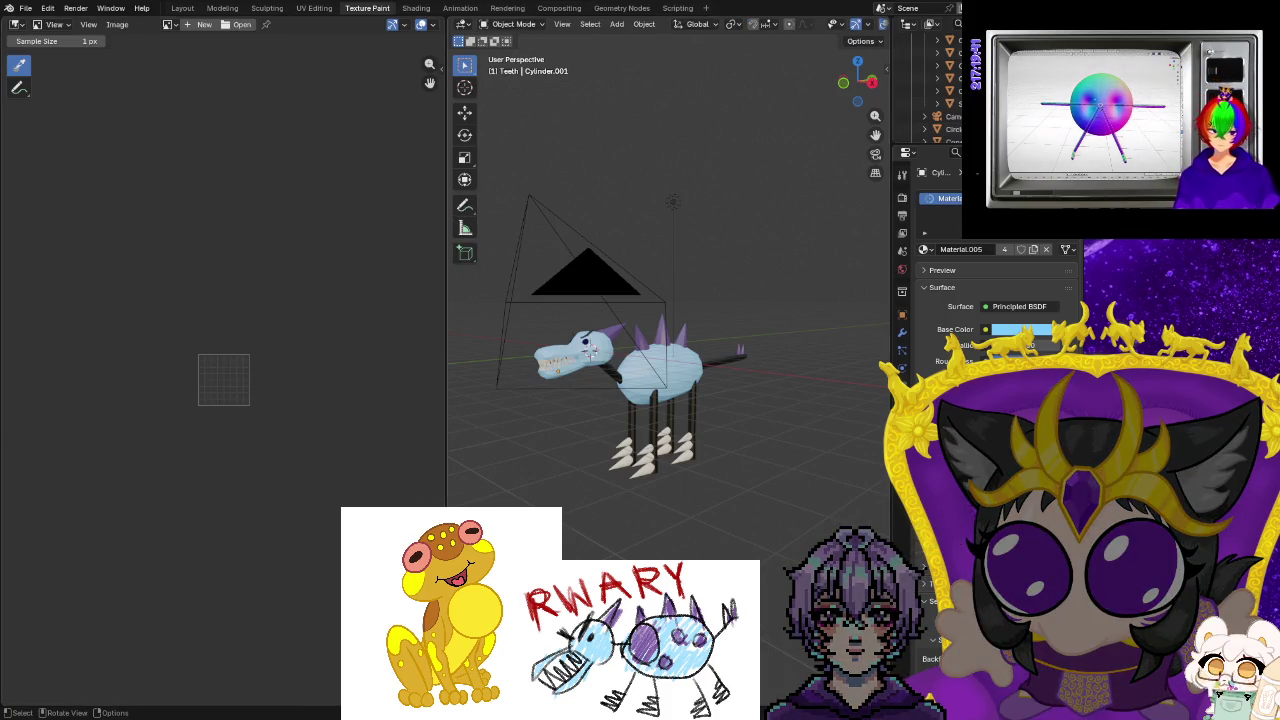